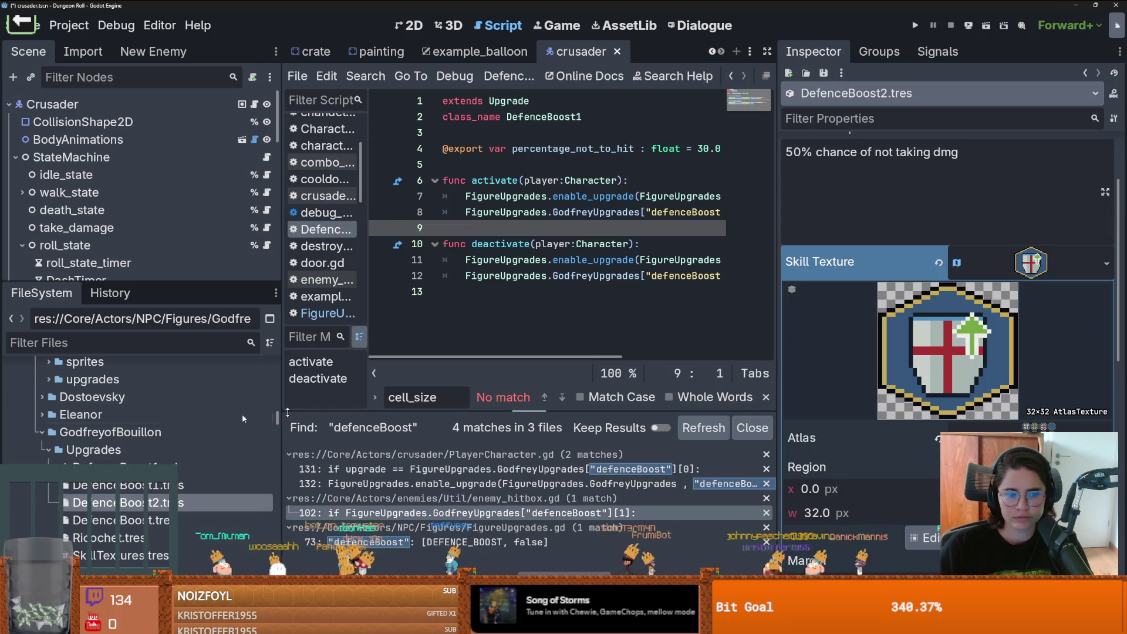
Give DefenceBoost2 a second-row shield tile from godfrey_upgrade_sheet.png as its Skill Texture
scroll(148, 450, down, 3)
scroll(148, 450, down, 3)
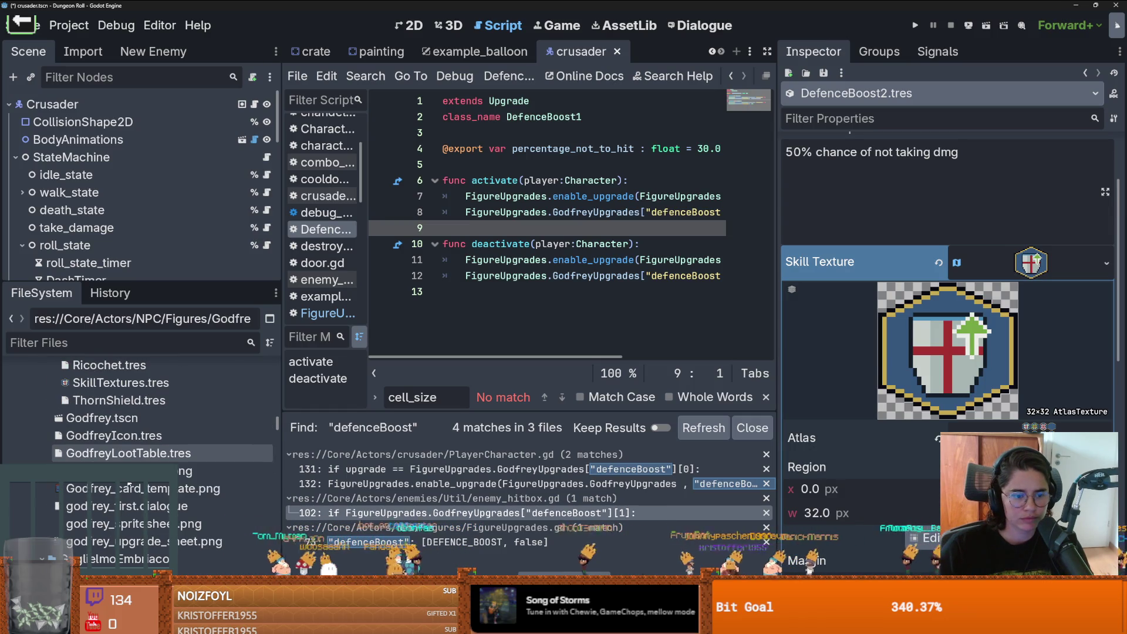
drag(106, 541, 1040, 420)
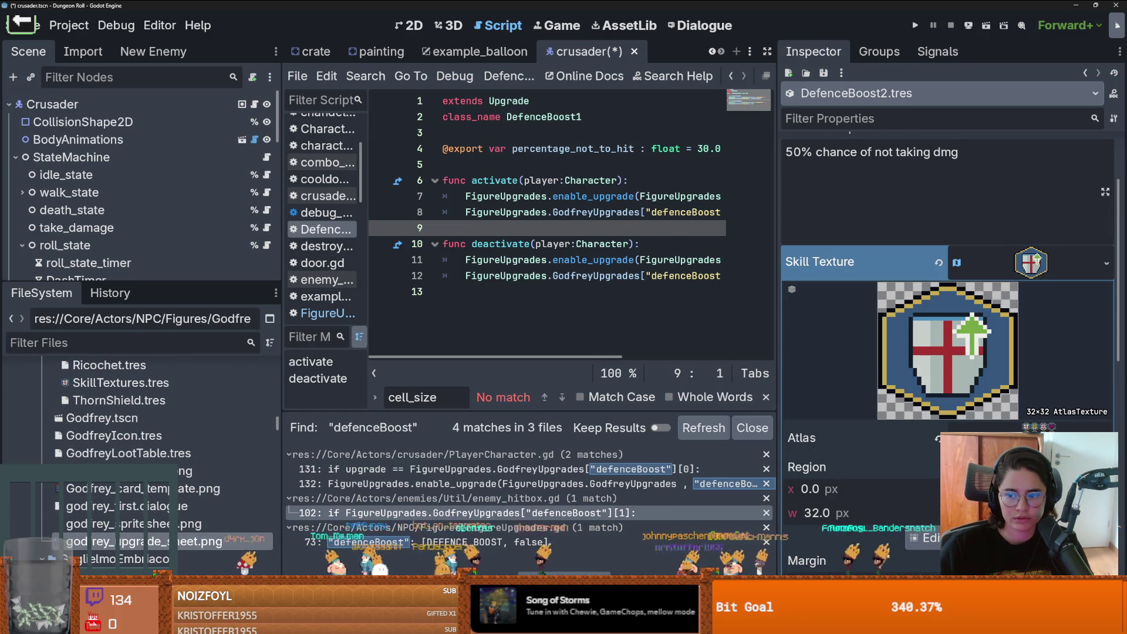
click(924, 538)
click(496, 305)
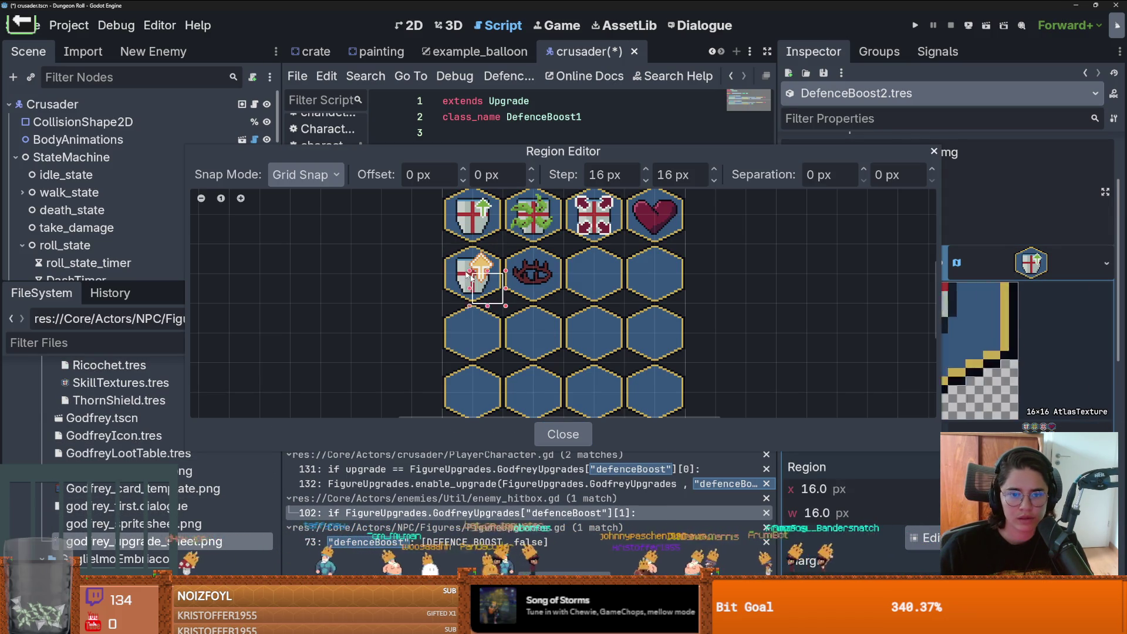
click(934, 151)
Save the resource and add one empty element to the Prerequisite array
key(ctrl+s)
click(1017, 292)
click(1102, 311)
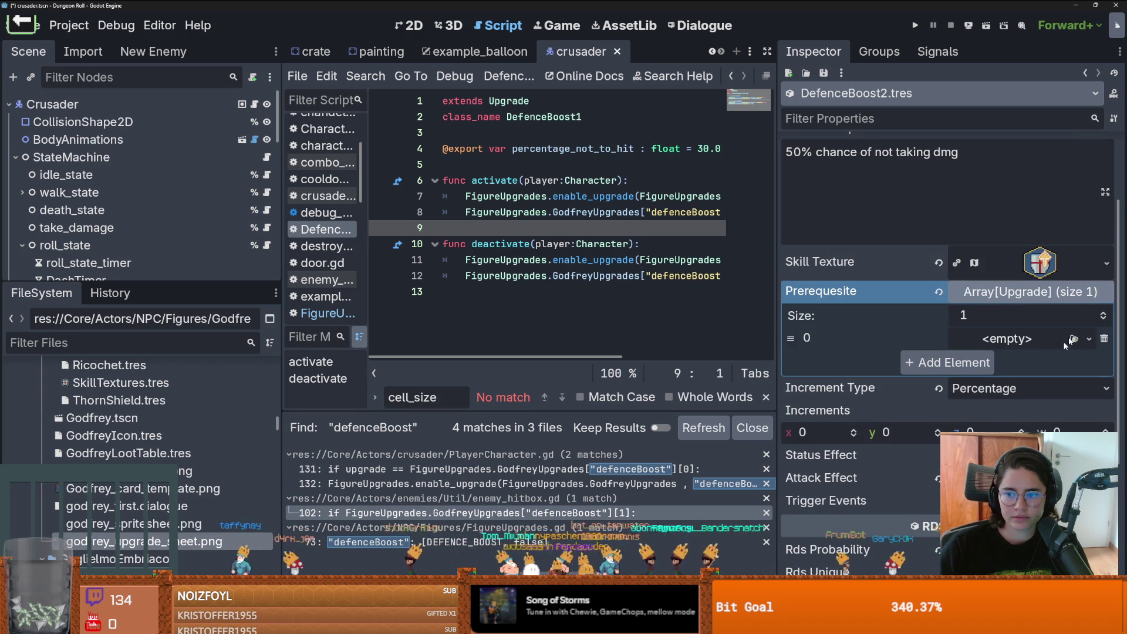
Quick Load DefenceBoost1.tres into the Prerequisite entry and save
click(1090, 340)
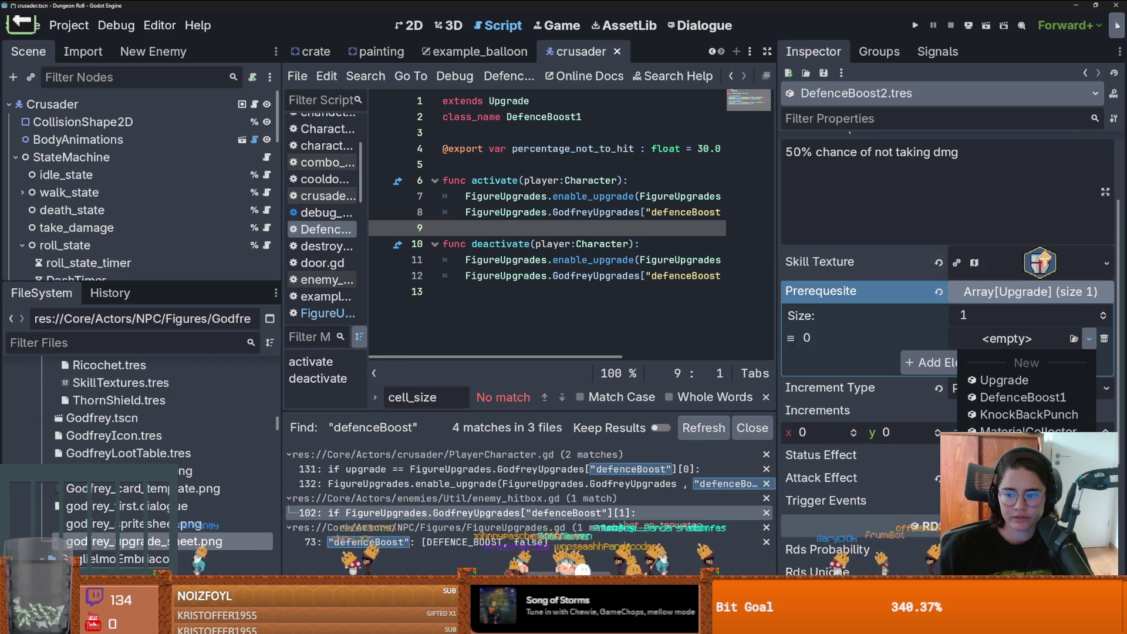
click(1021, 499)
text(defen)
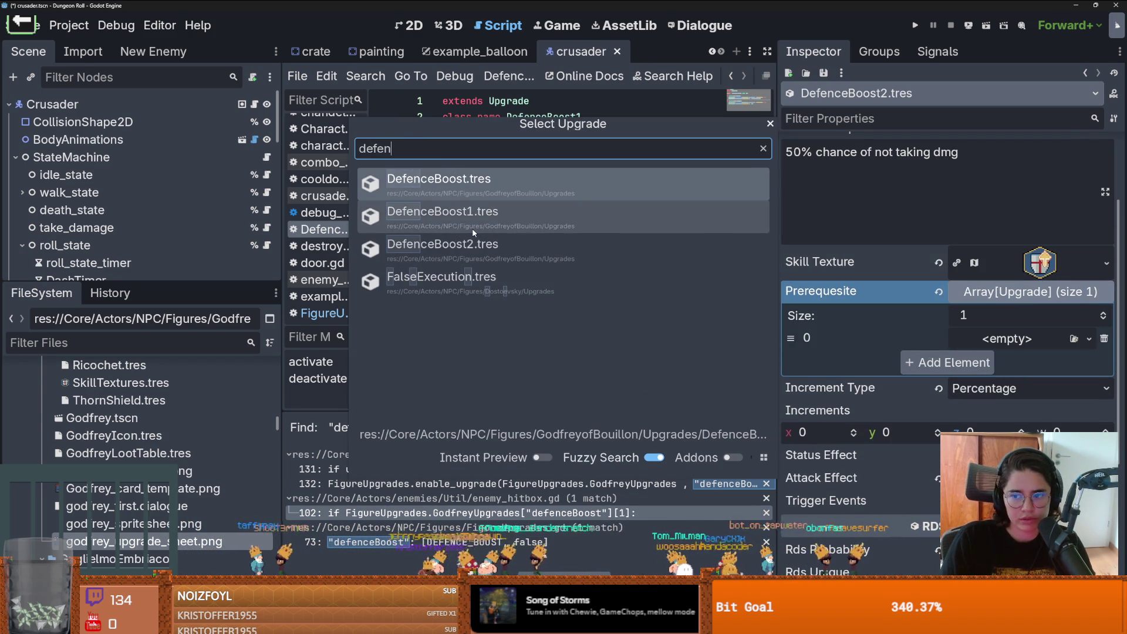
double_click(470, 212)
key(ctrl+s)
click(1015, 298)
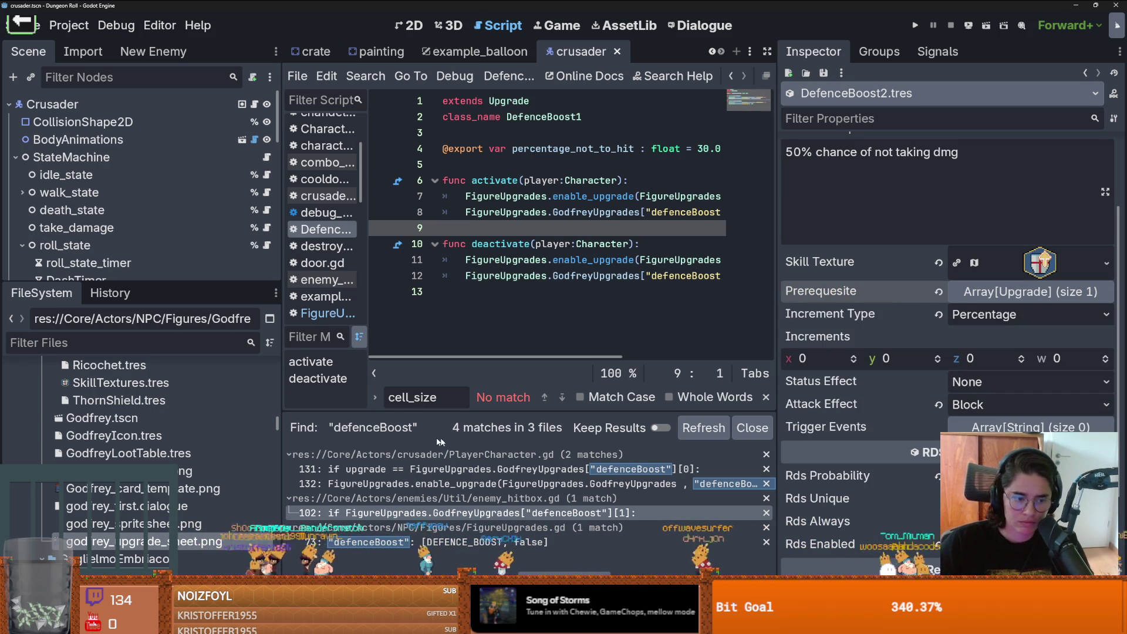
Open DefenceBoost1.tres from the FileSystem dock to show its properties
scroll(169, 464, up, 2)
scroll(169, 464, up, 5)
click(126, 427)
key(ctrl+s)
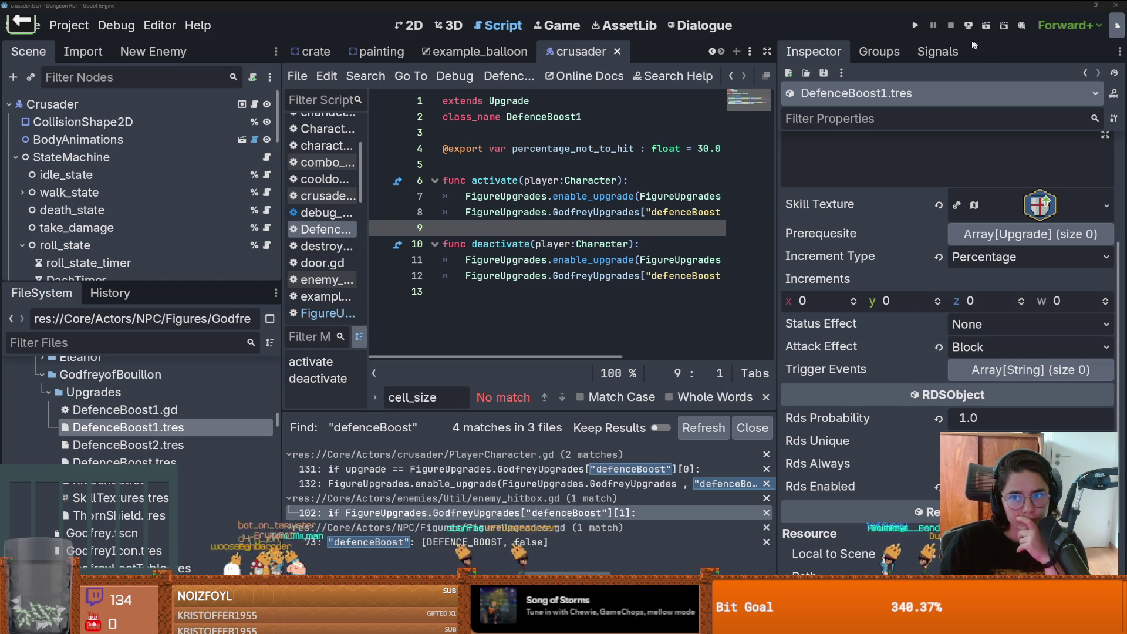
click(915, 26)
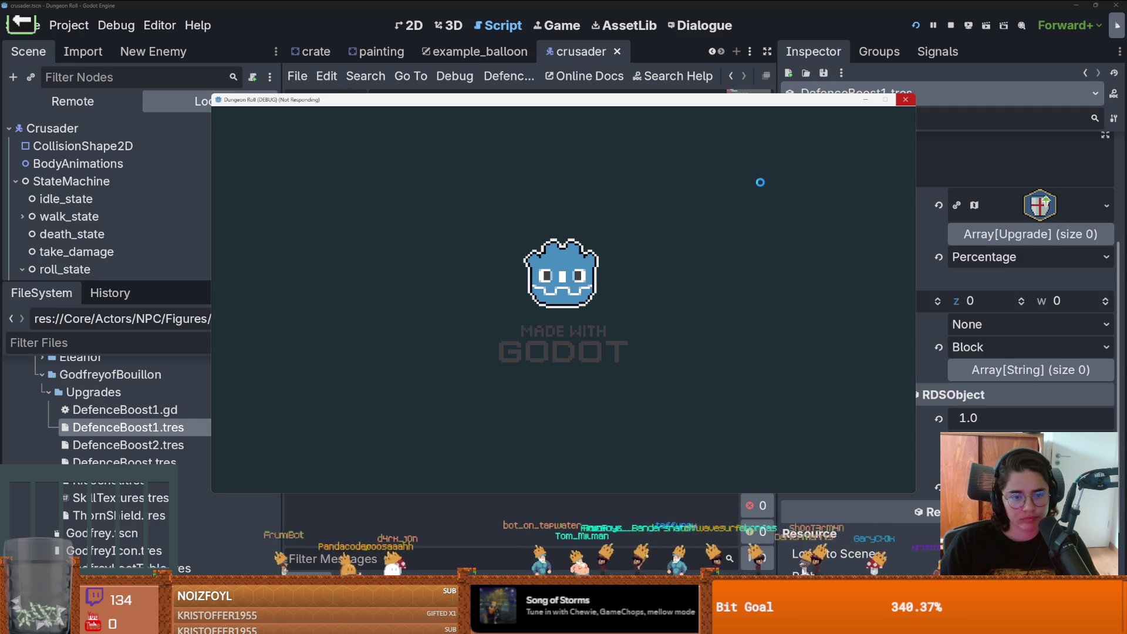
Move the knight past the chandelier to the top door and choose the default room
key(d)
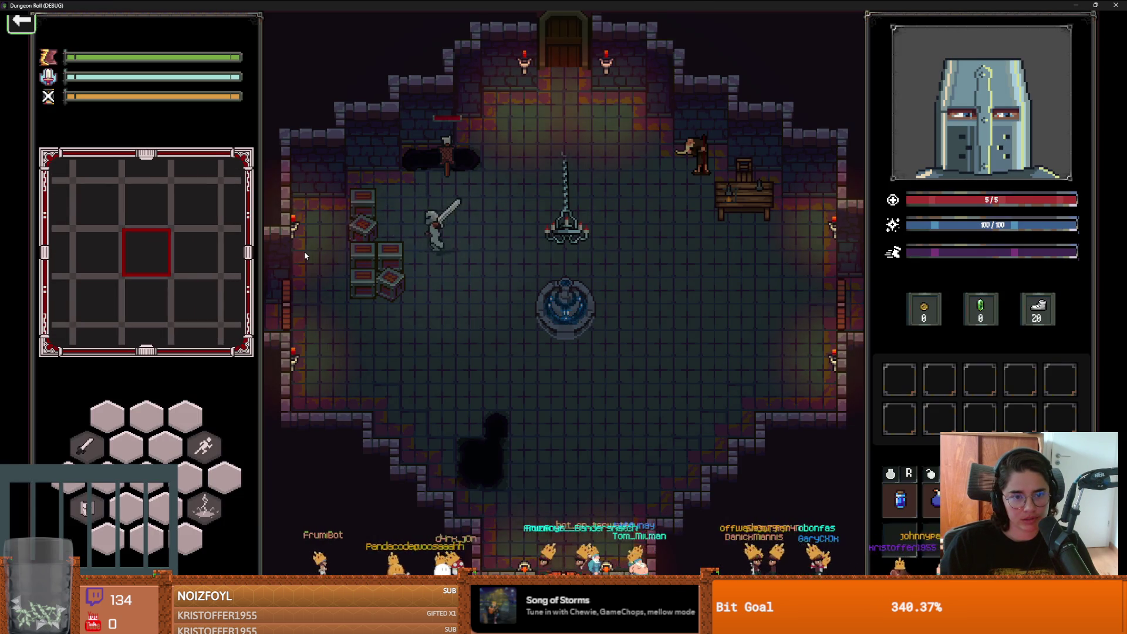
key(space)
key(w)
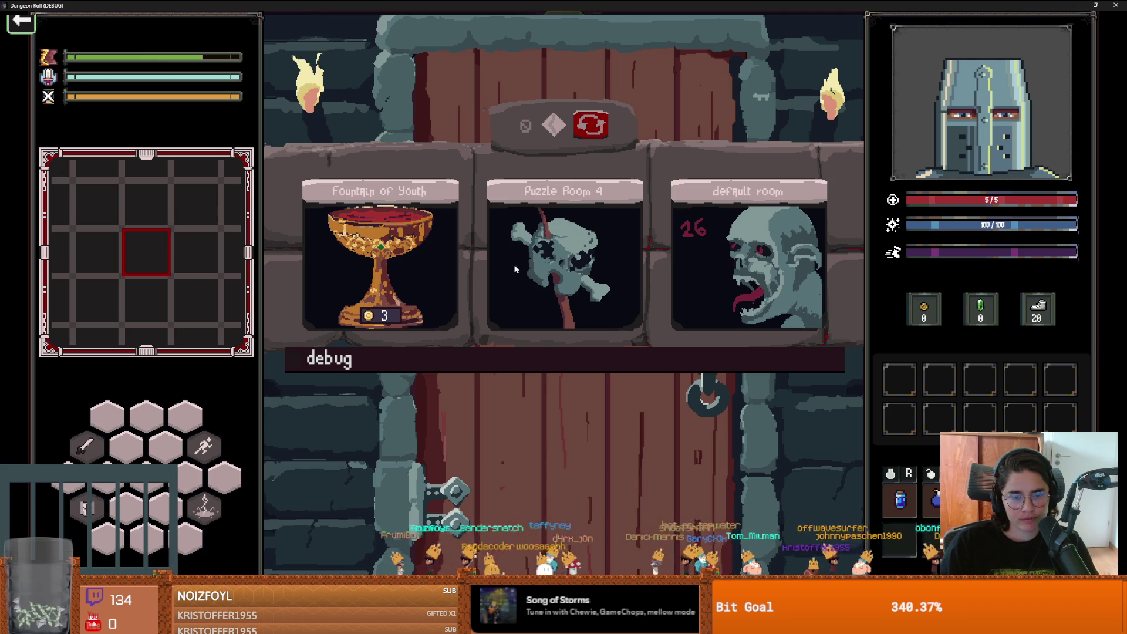
click(723, 263)
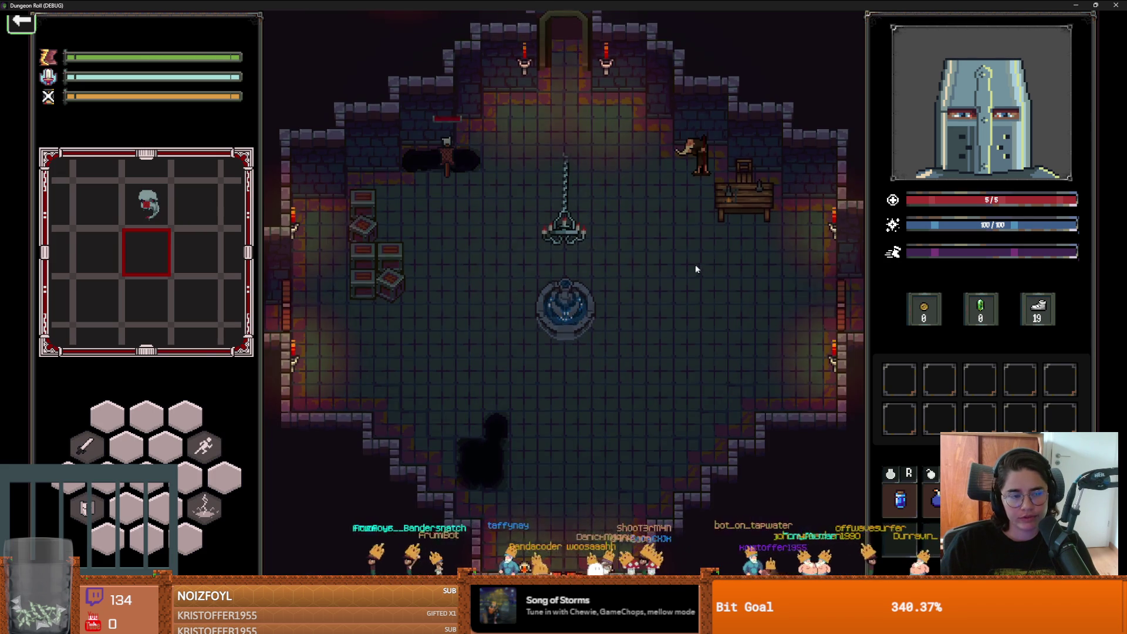
Defeat the goblin with sword slashes and lightning strikes
key(s)
click(667, 533)
right_click(667, 533)
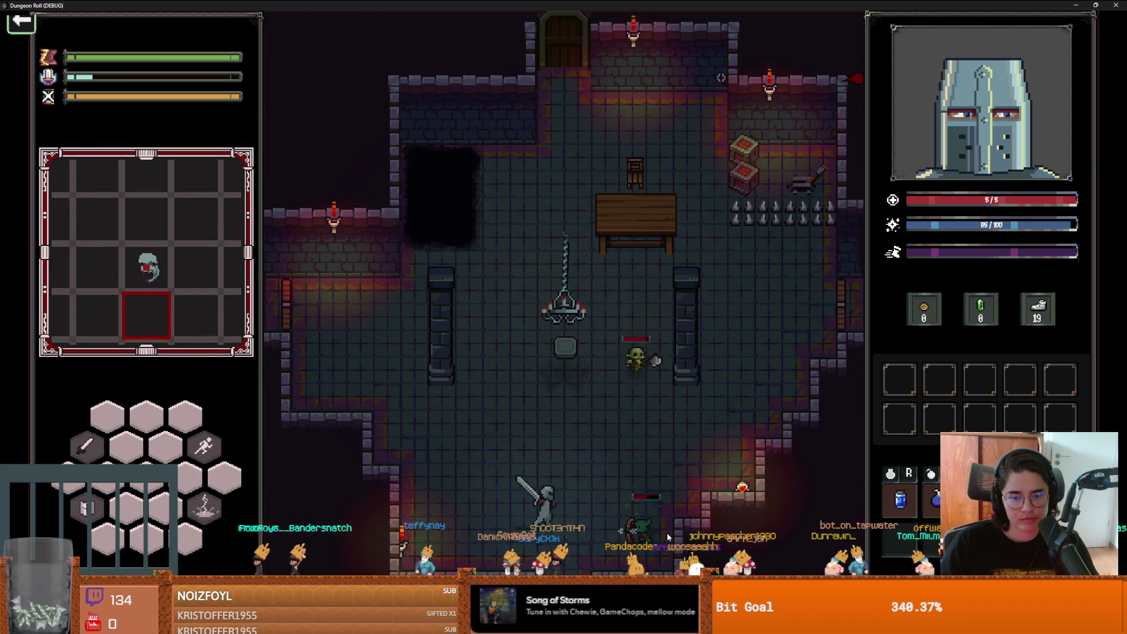
click(666, 533)
click(667, 536)
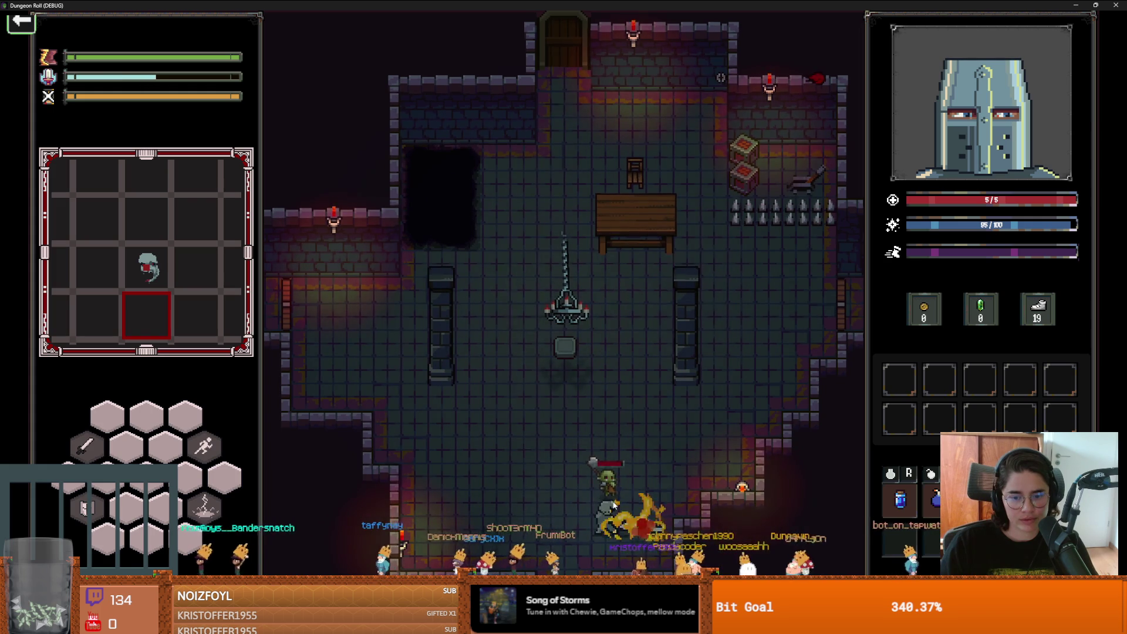
click(614, 504)
key(w)
key(a)
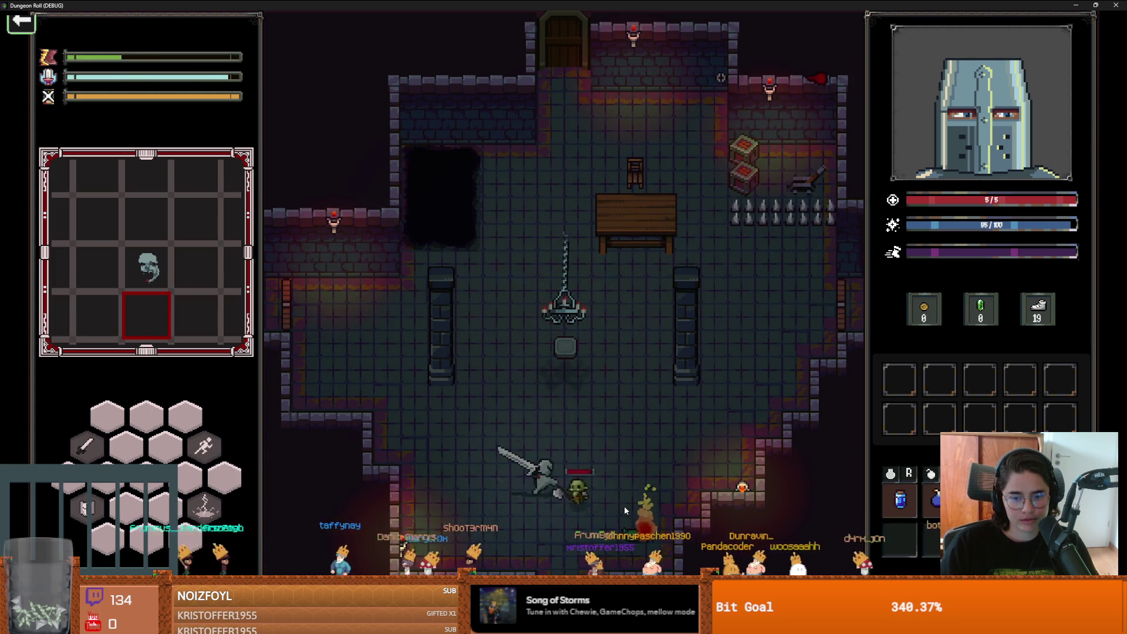
key(a)
key(d)
right_click(580, 498)
key(d)
key(s)
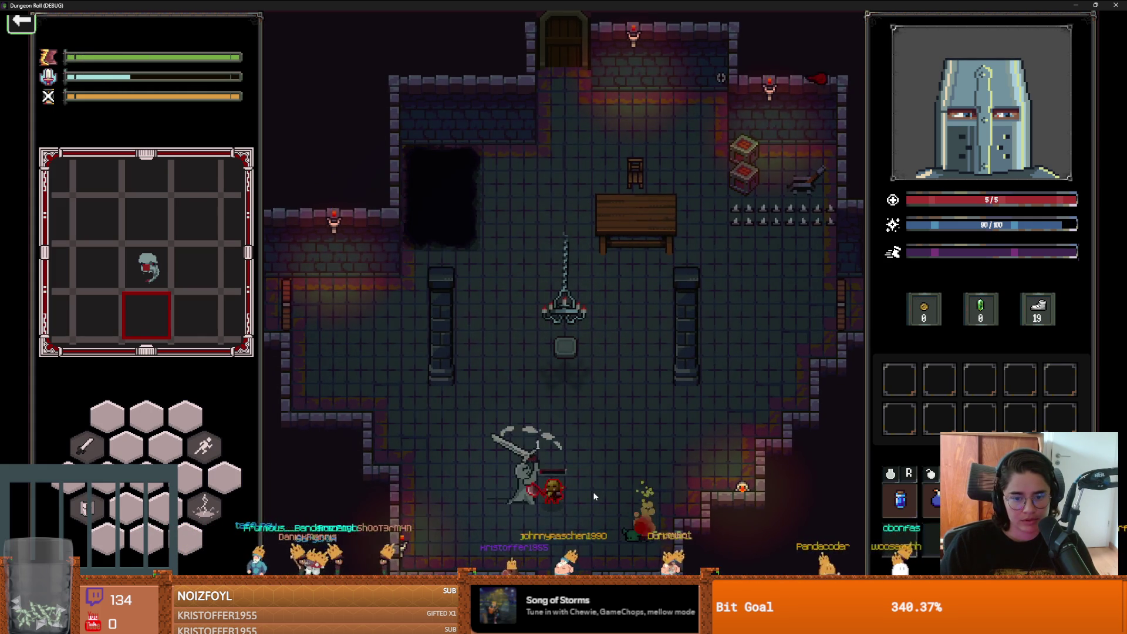
click(593, 492)
Dash up to the top door, interact with it, and dismiss the unlock prompt
key(w)
key(space)
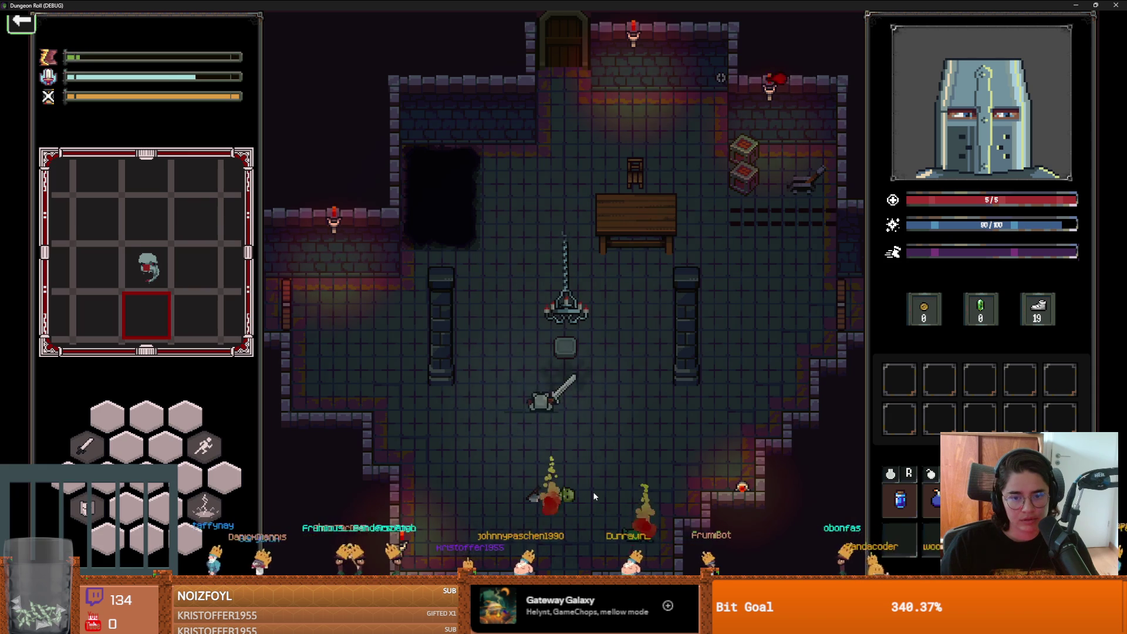
key(w)
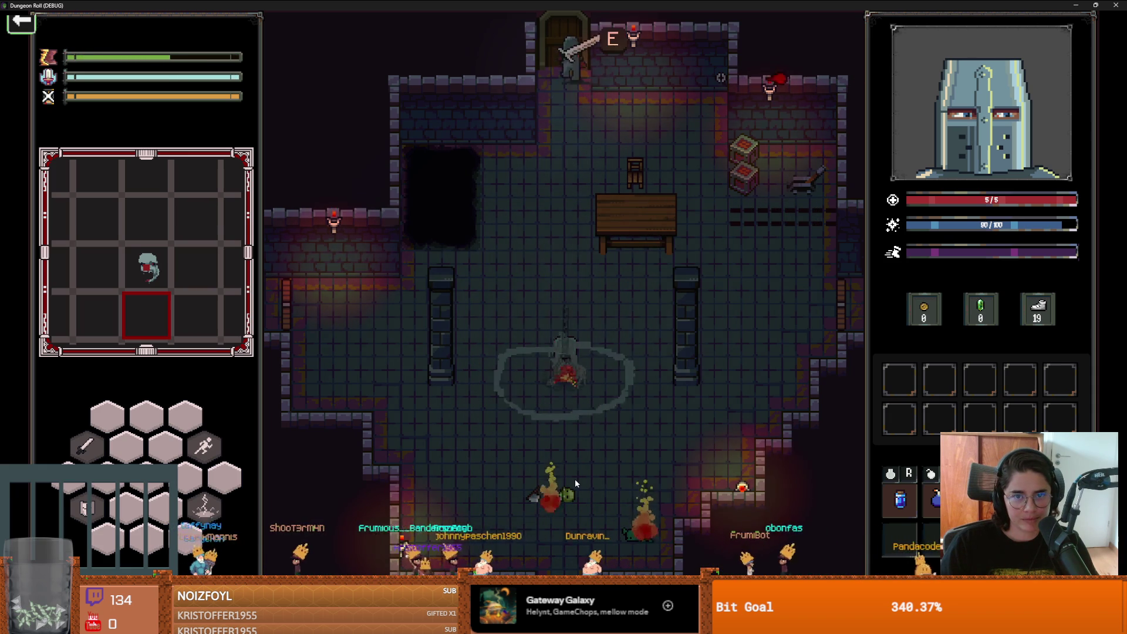
key(e)
click(666, 330)
Smash the crates, skirt the spike trap, and go through the right-wall door
key(s)
key(d)
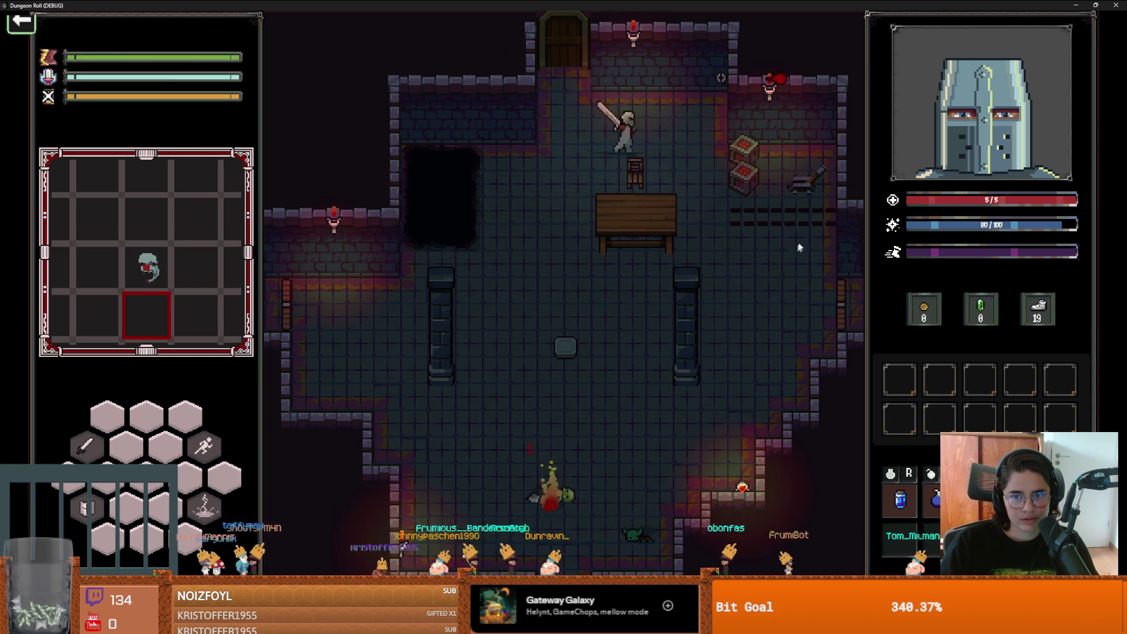
click(808, 209)
key(d)
key(a)
key(s)
key(d)
key(d)
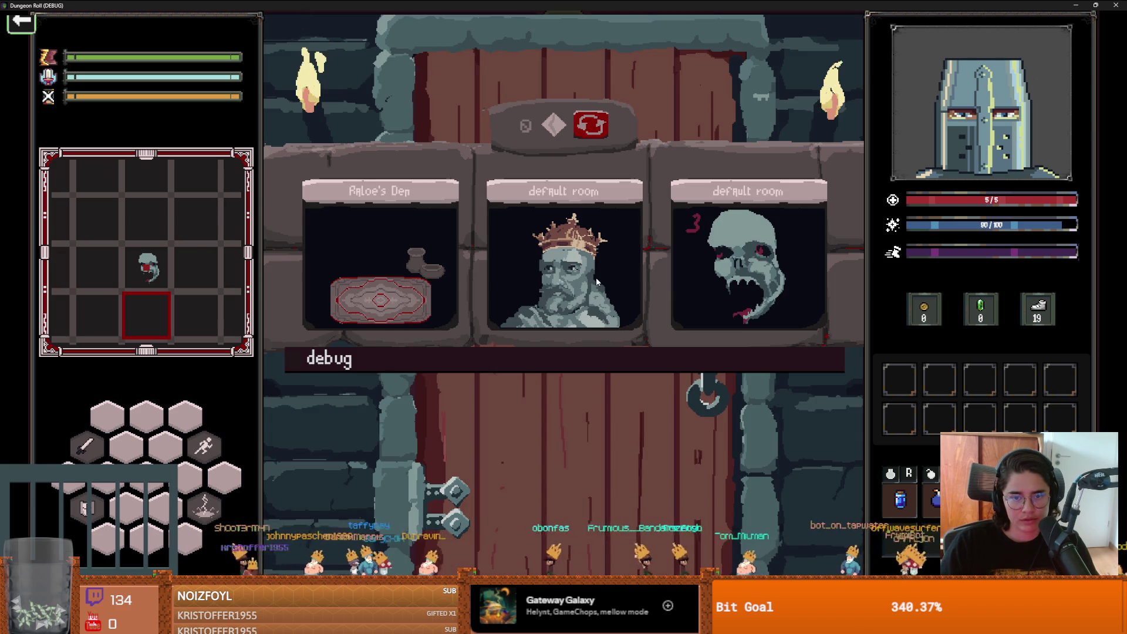
click(596, 277)
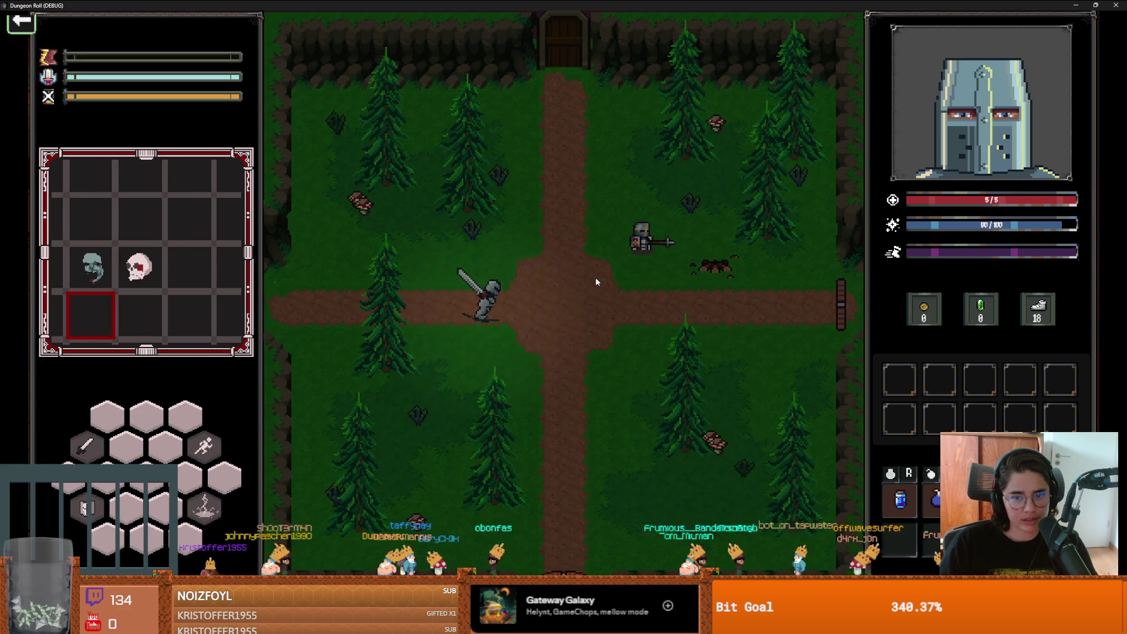
key(d)
Talk to the upgrades NPC and ask for upgrades
key(w)
key(e)
click(591, 288)
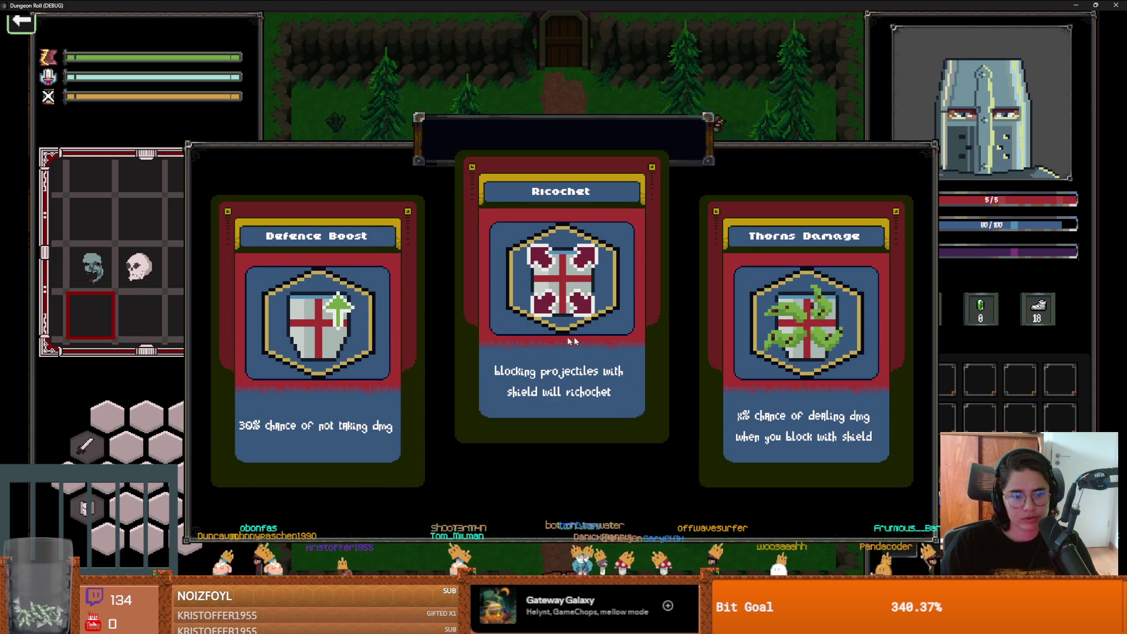
Take the Defence Boost upgrade, then fight the enemies among the trees
click(591, 336)
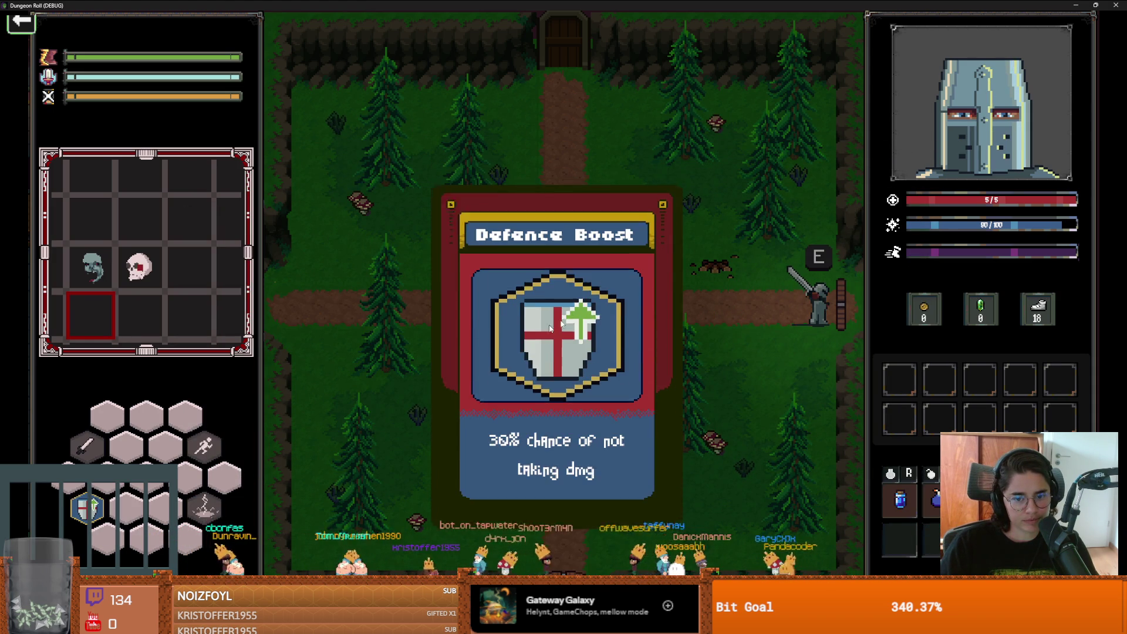
click(605, 338)
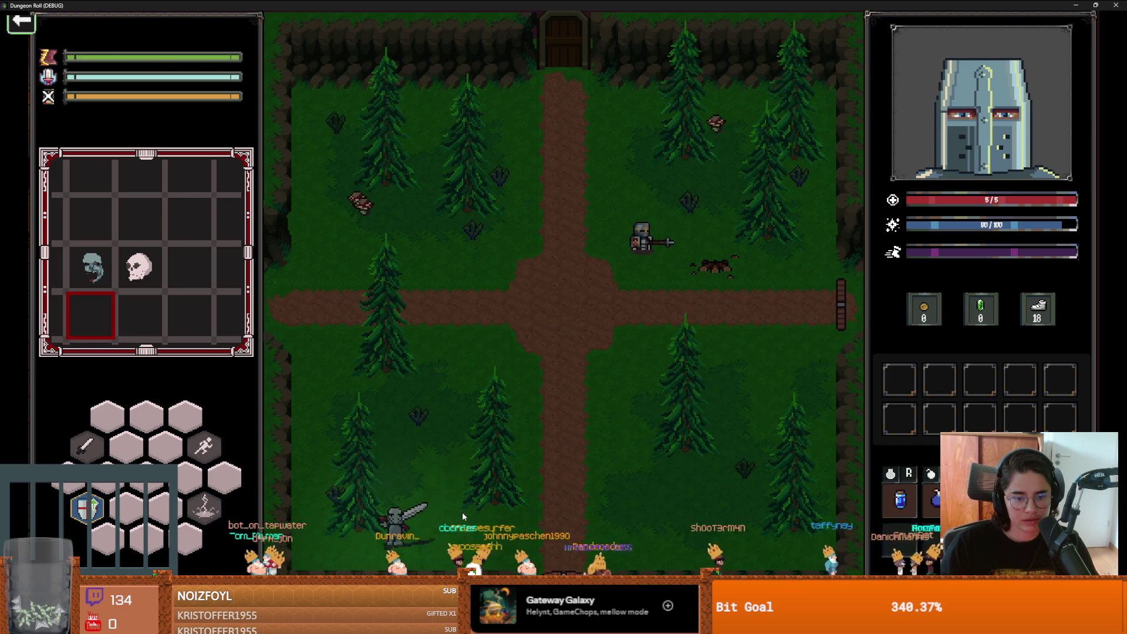
mouse_move(462, 512)
mouse_down()
mouse_move(390, 270)
mouse_move(351, 182)
mouse_up()
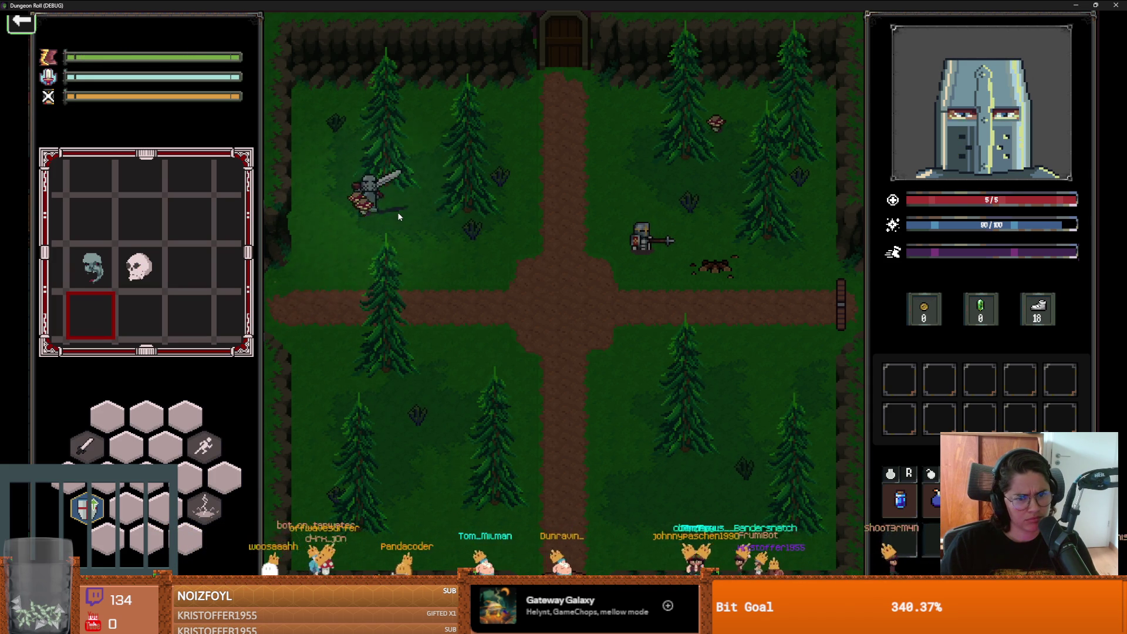
drag(399, 217, 558, 244)
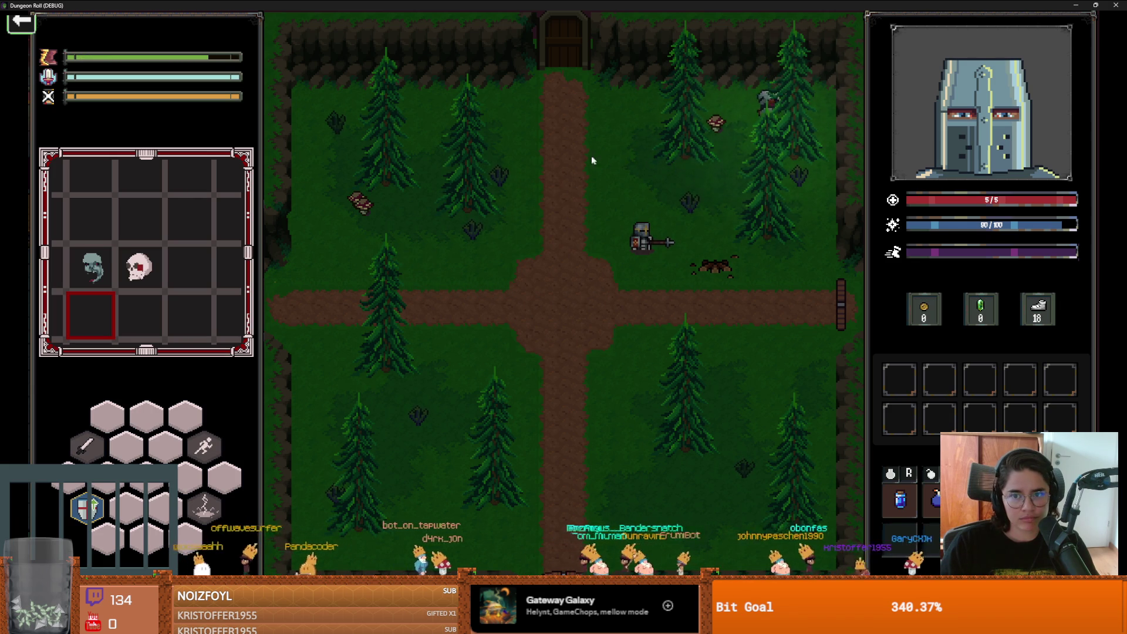
Leave through the bottom exit and choose Eleanors Garden as the next room
key(s)
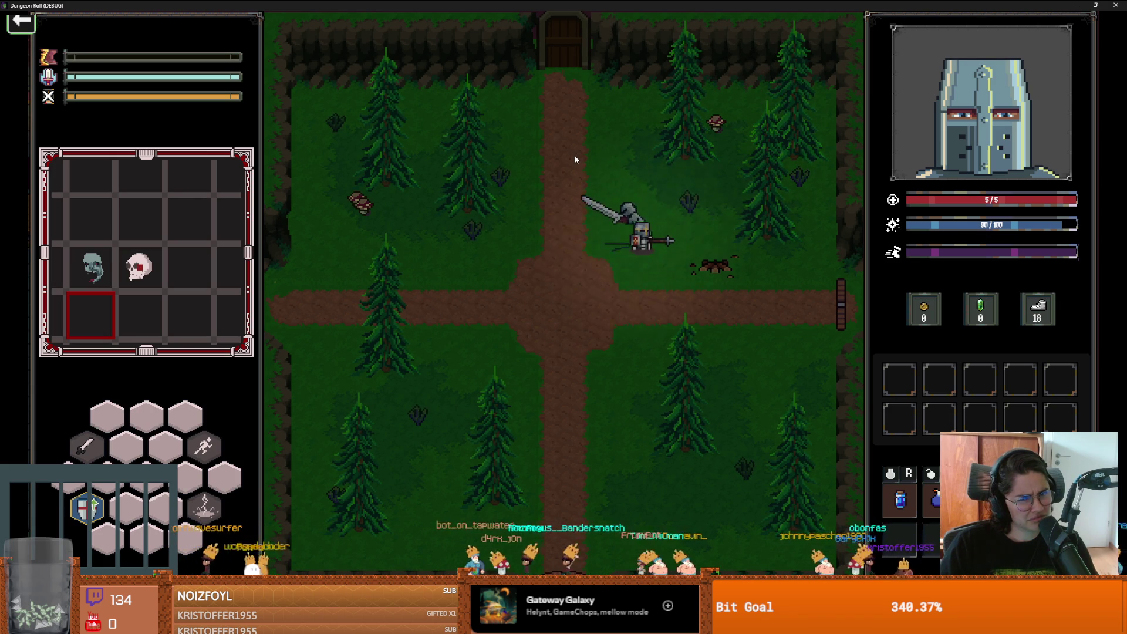
key(s)
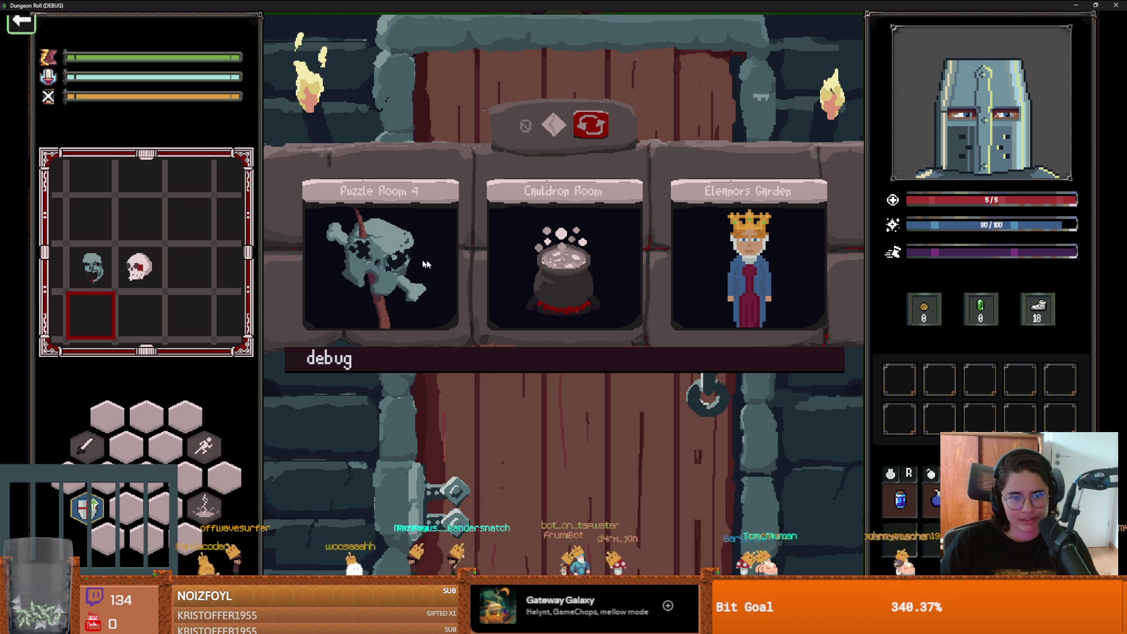
click(717, 265)
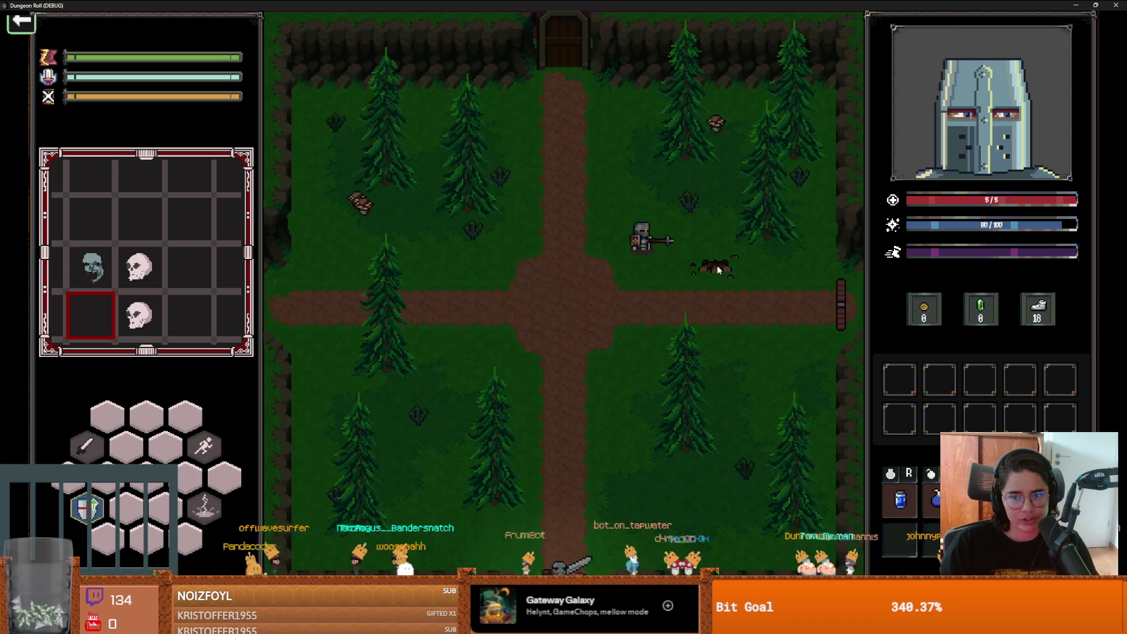
Talk to Eleanor and take the Knockback Divorce upgrade card
key(s)
key(d)
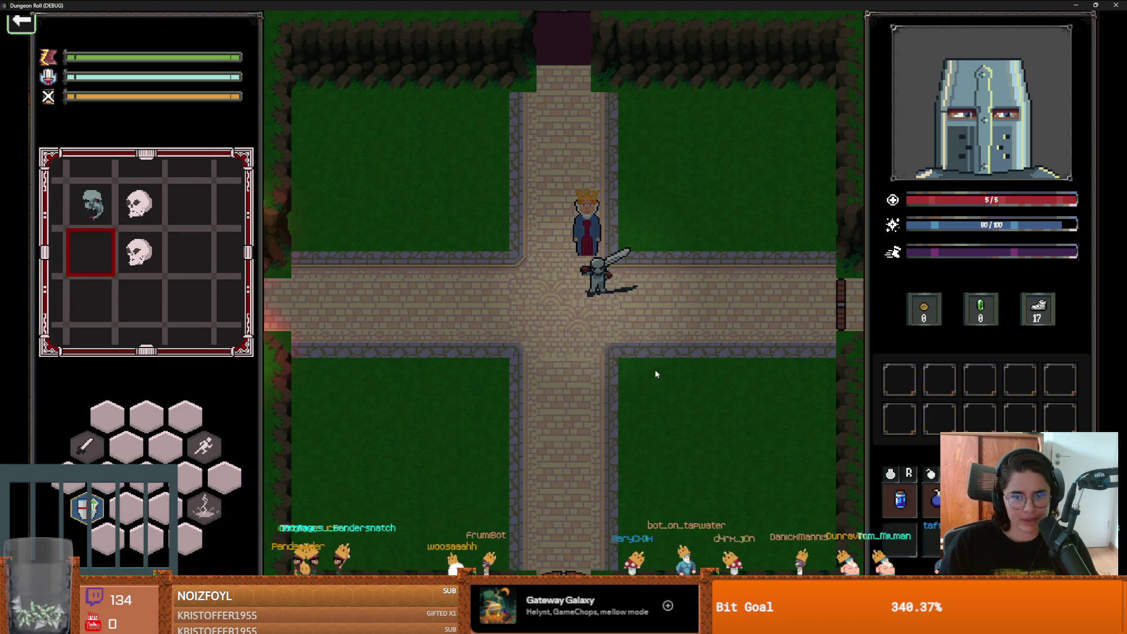
key(w)
key(e)
key(e)
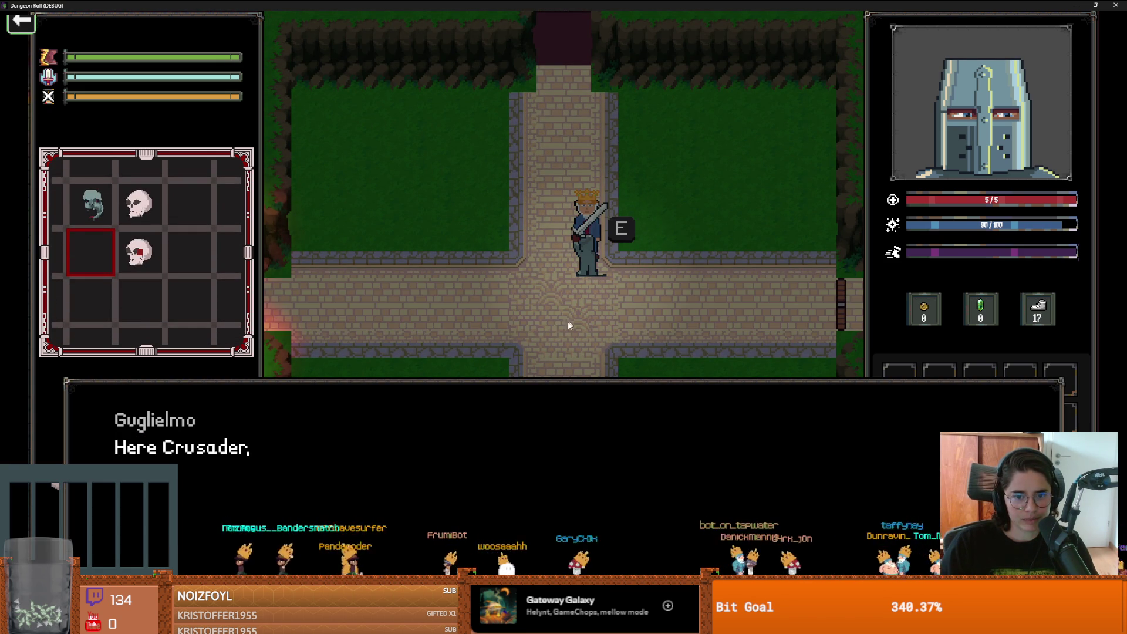
key(e)
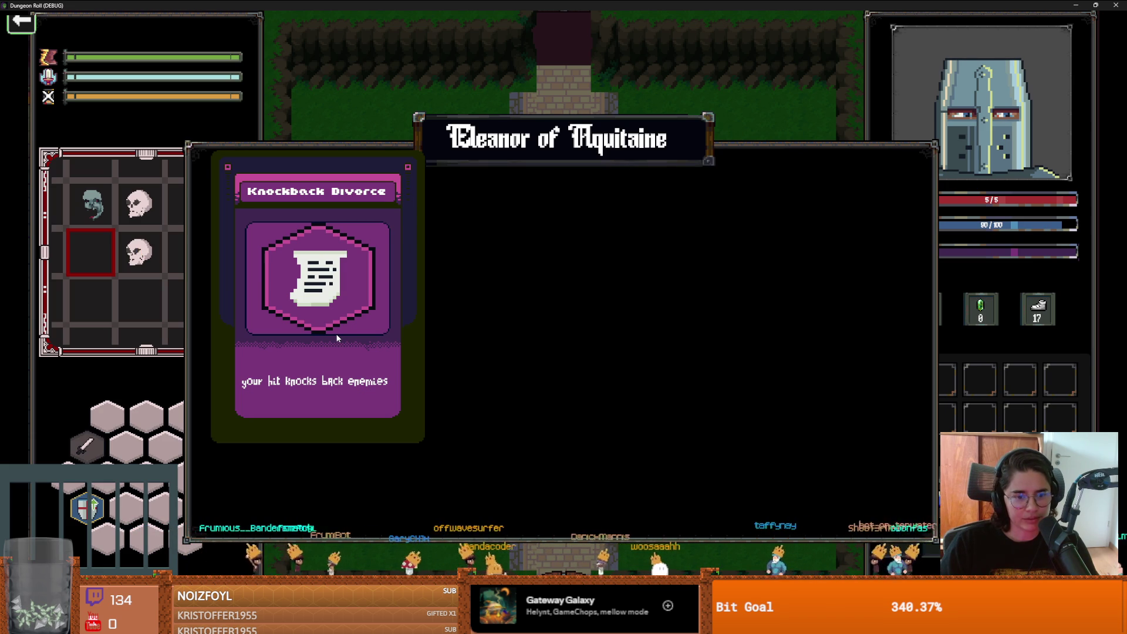
click(337, 338)
Walk to the south exit, enter the next room, then close the debug game window
key(a)
key(d)
key(s)
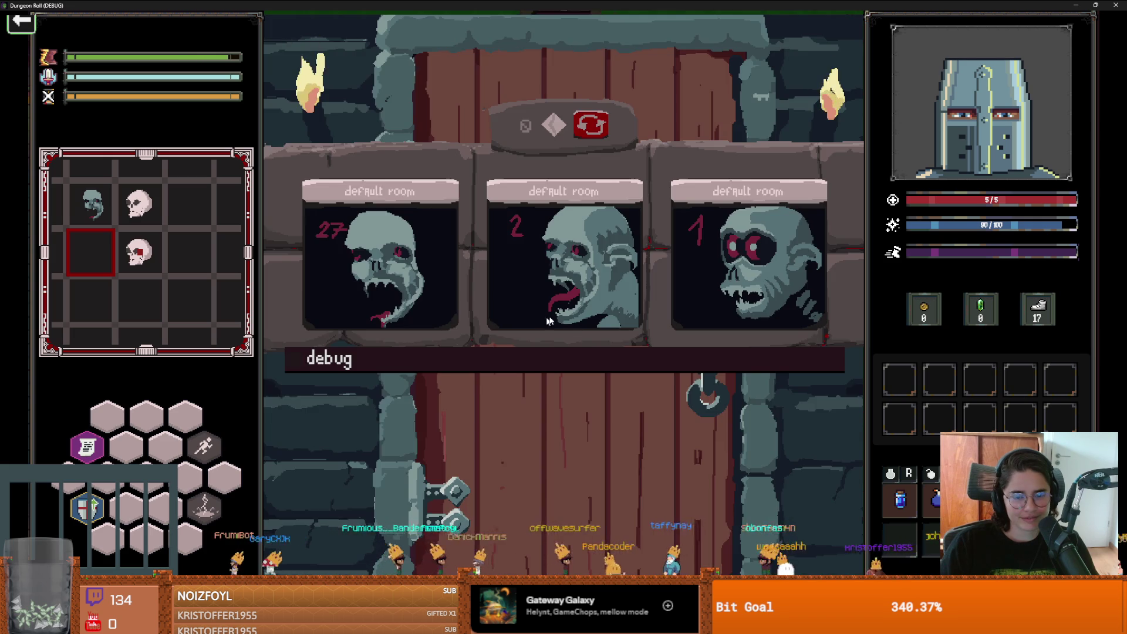
click(549, 321)
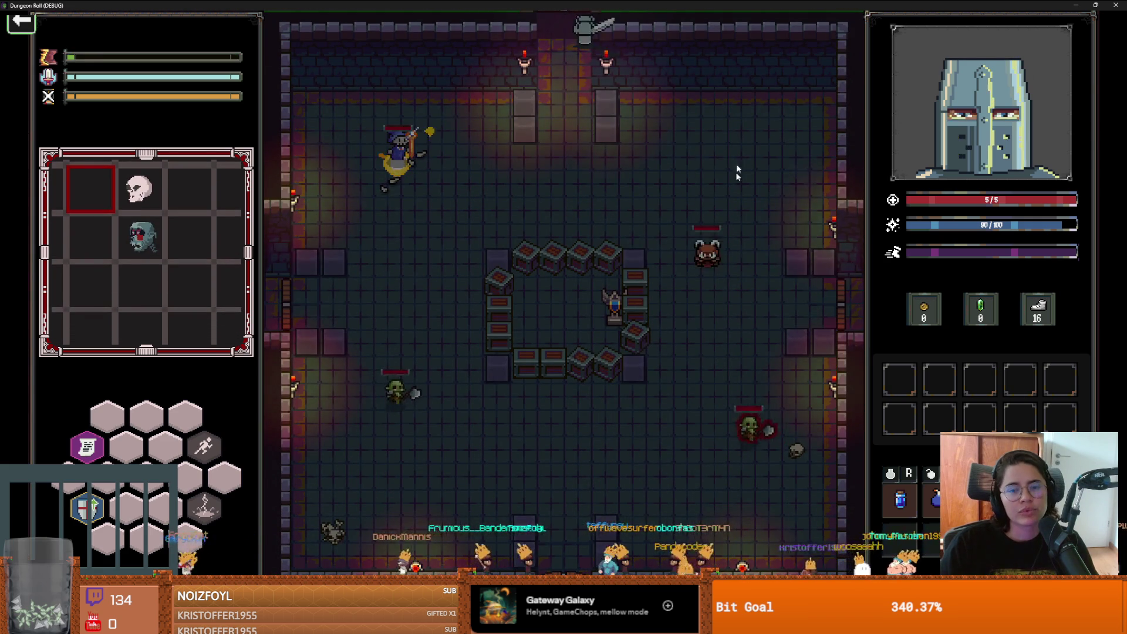
click(1095, 5)
click(891, 201)
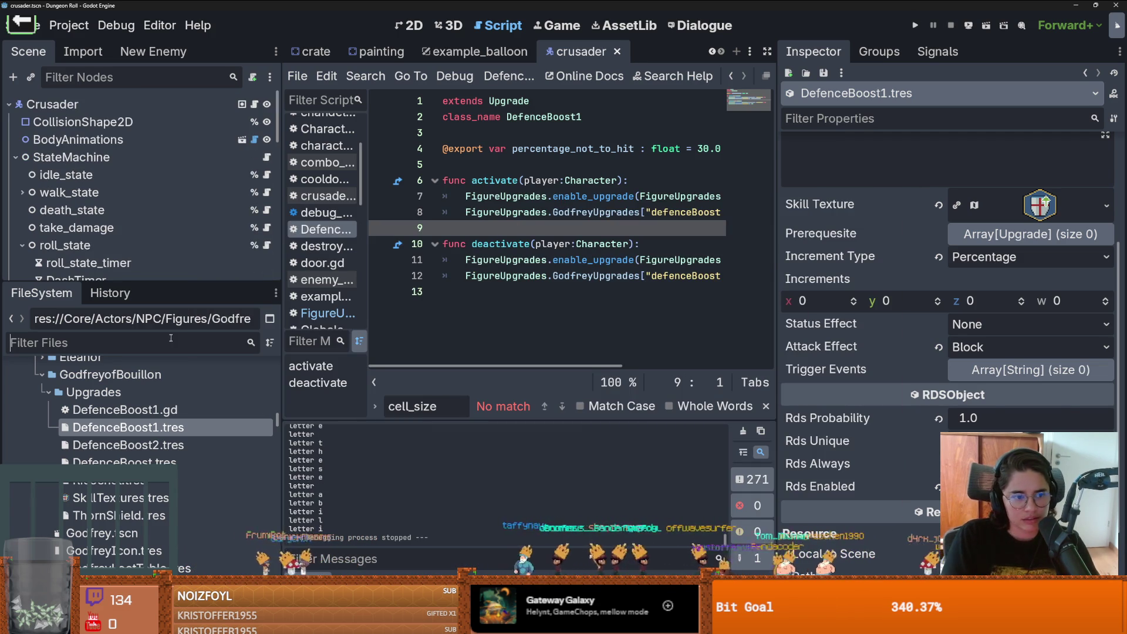
Filter FileSystem for 'Monster' and open monster_roomv1.tscn
text(Monster)
scroll(167, 509, up, 6)
scroll(167, 509, up, 15)
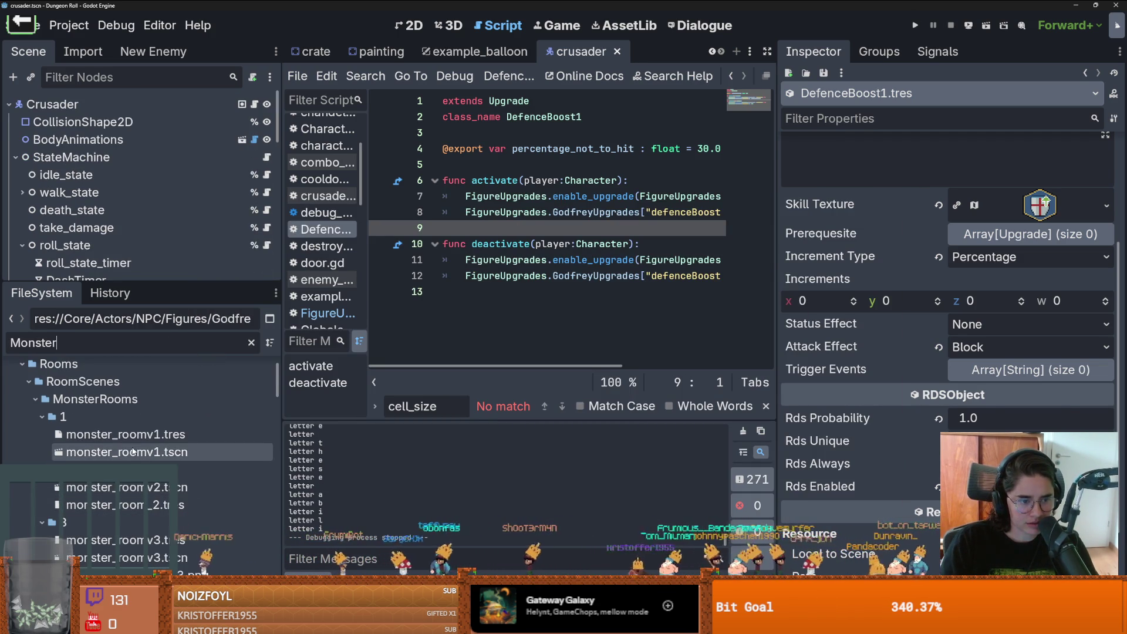
click(132, 434)
double_click(134, 452)
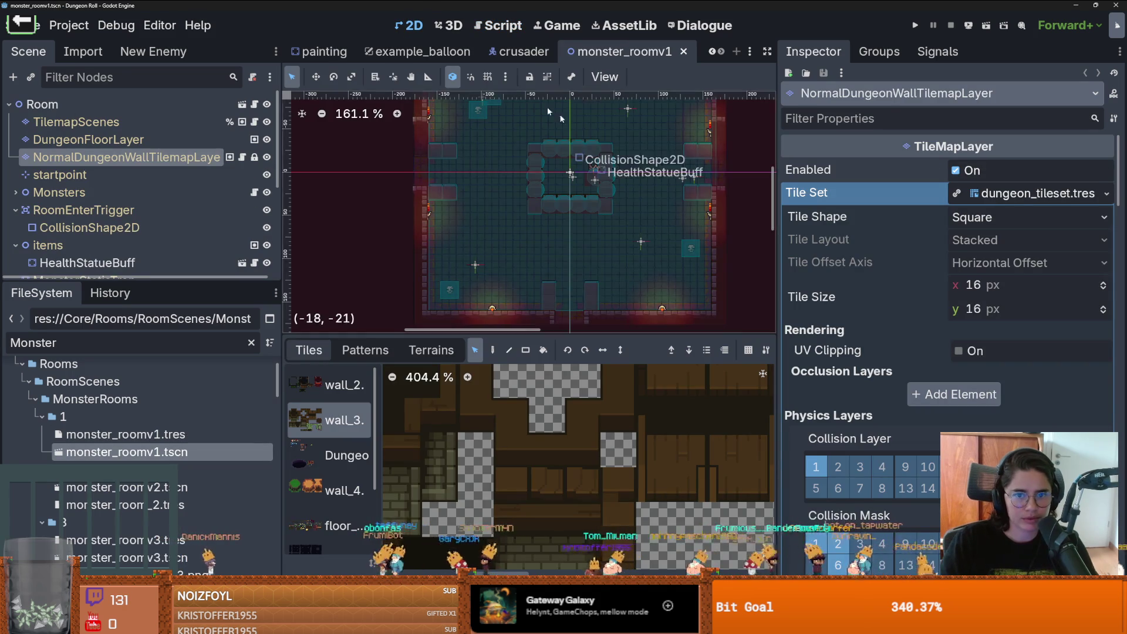
Lower RoomEnterTrigger's collision shape to y 15.375, save the scene, and relaunch the game
scroll(546, 169, up, 10)
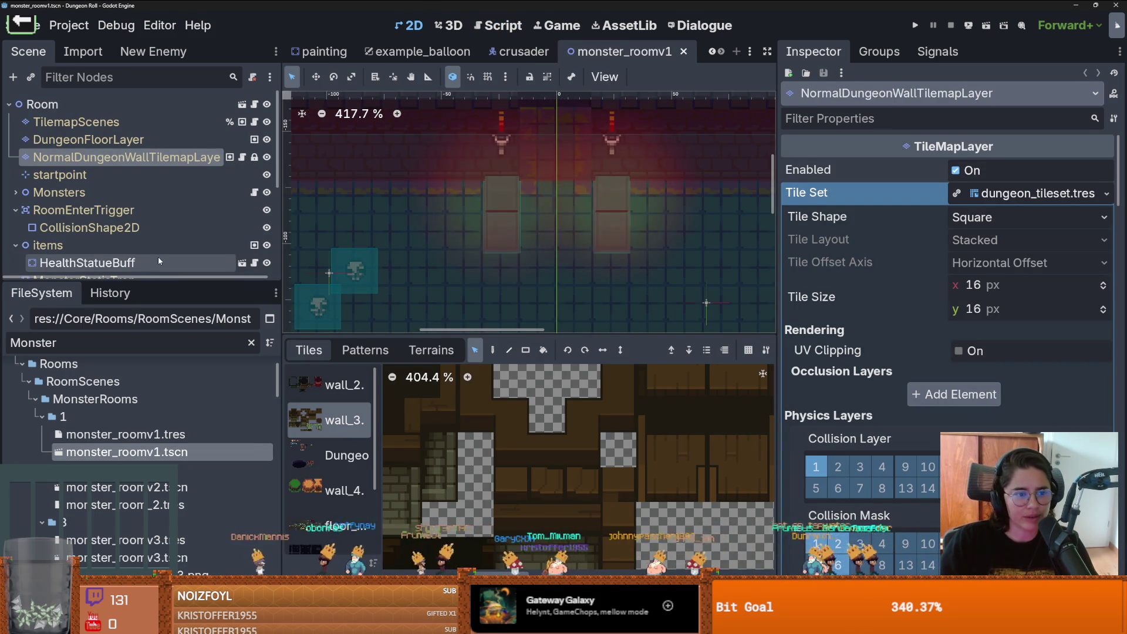
drag(138, 280, 139, 500)
click(84, 280)
scroll(519, 230, down, 10)
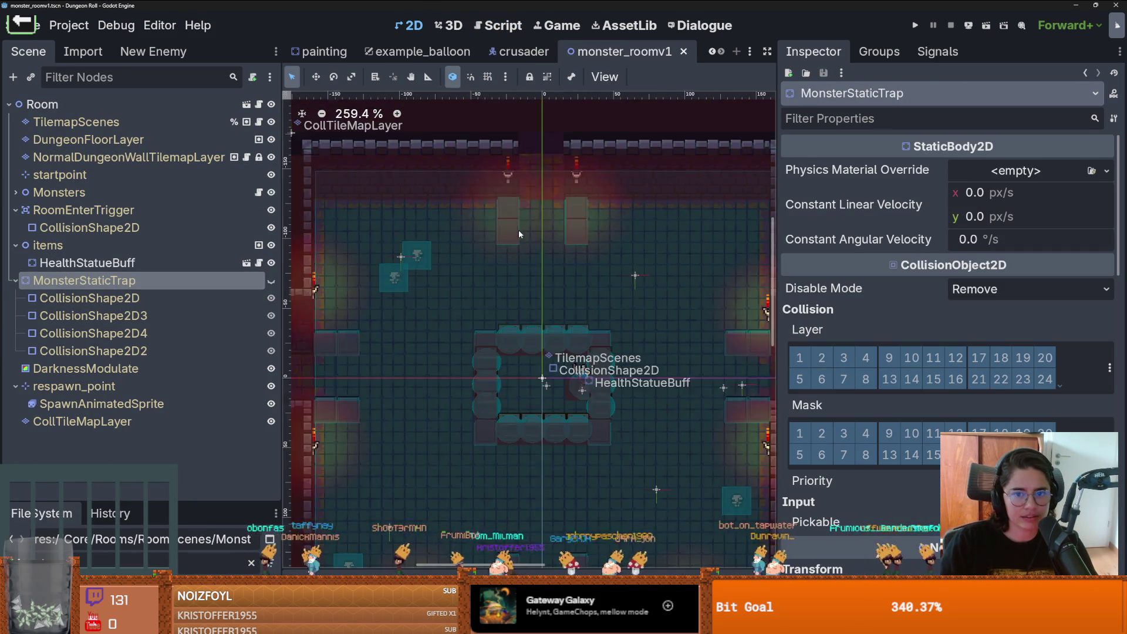
scroll(528, 194, up, 6)
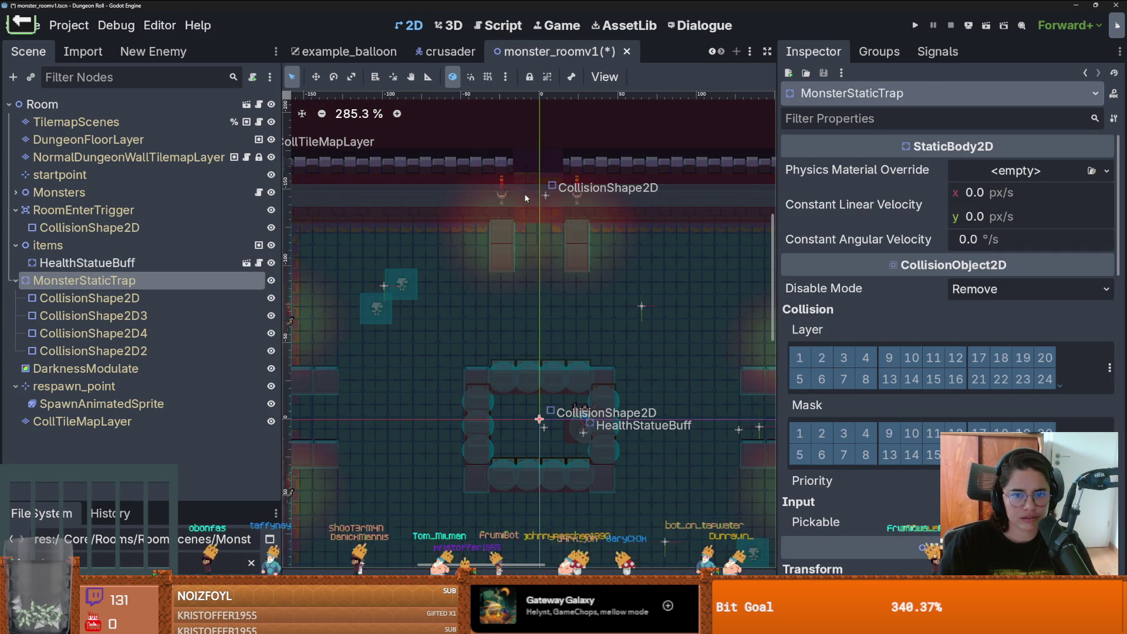
drag(543, 193, 543, 209)
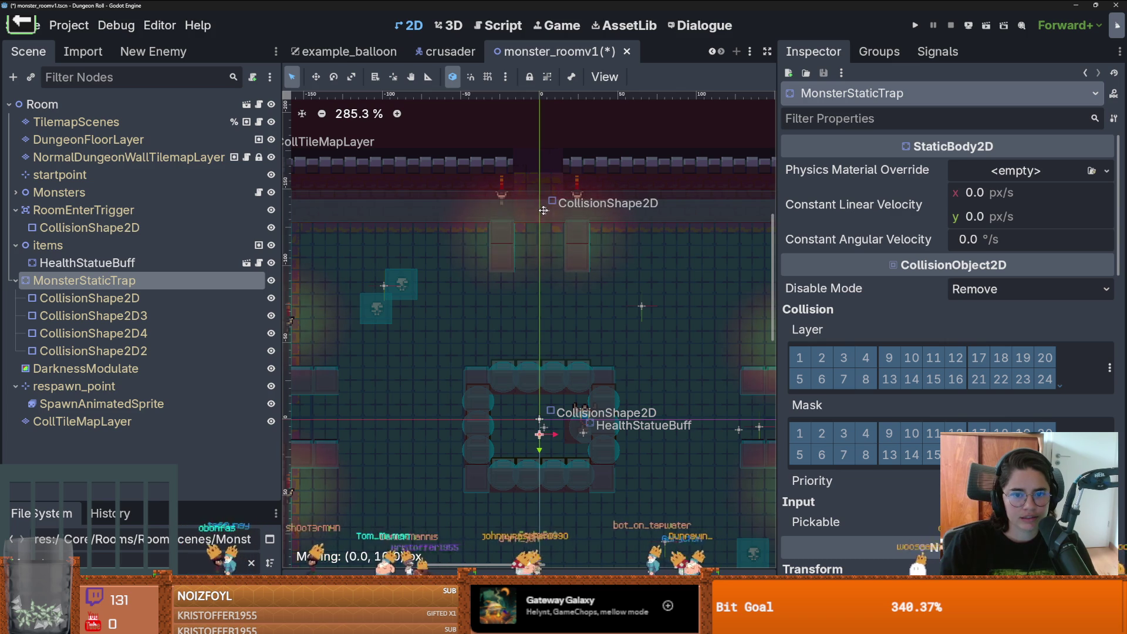
click(533, 196)
click(84, 280)
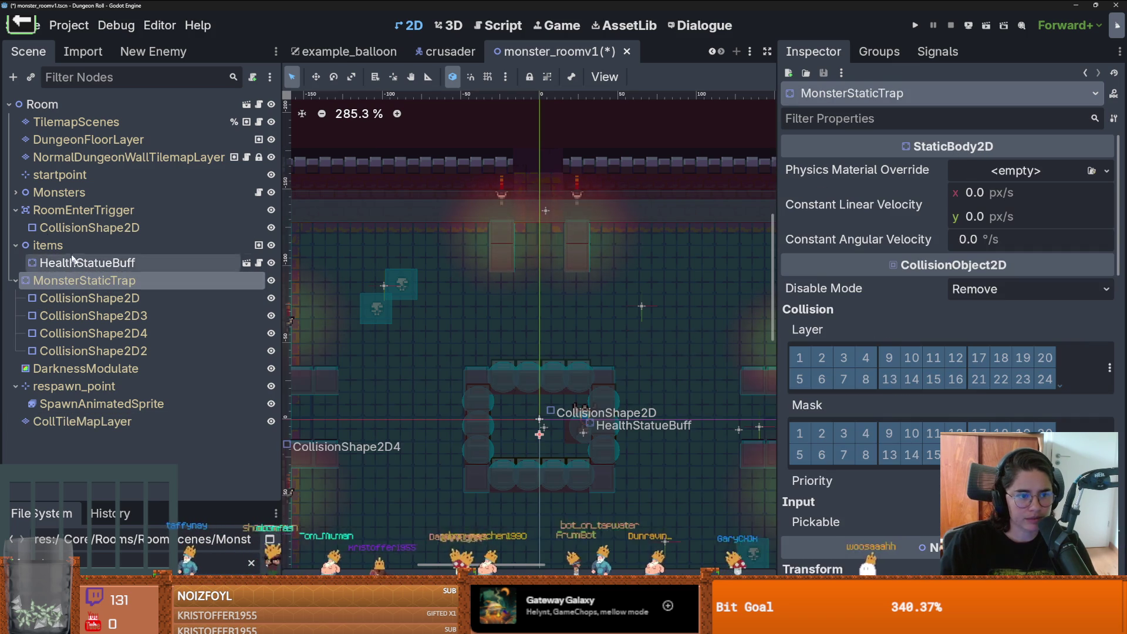
click(58, 227)
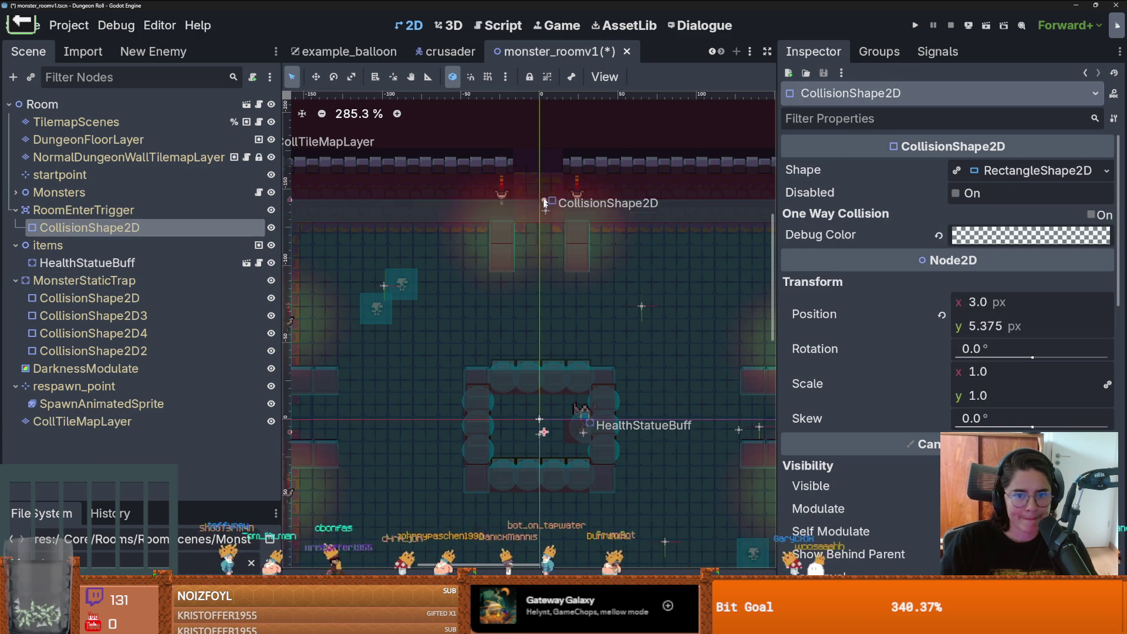
key(ctrl+s)
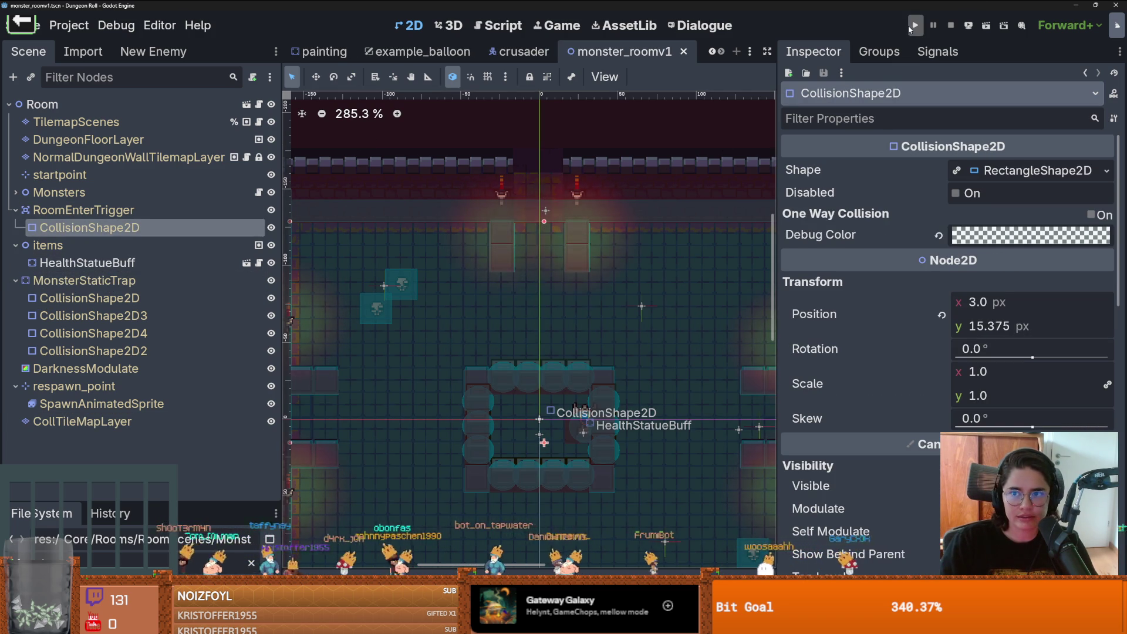
click(912, 26)
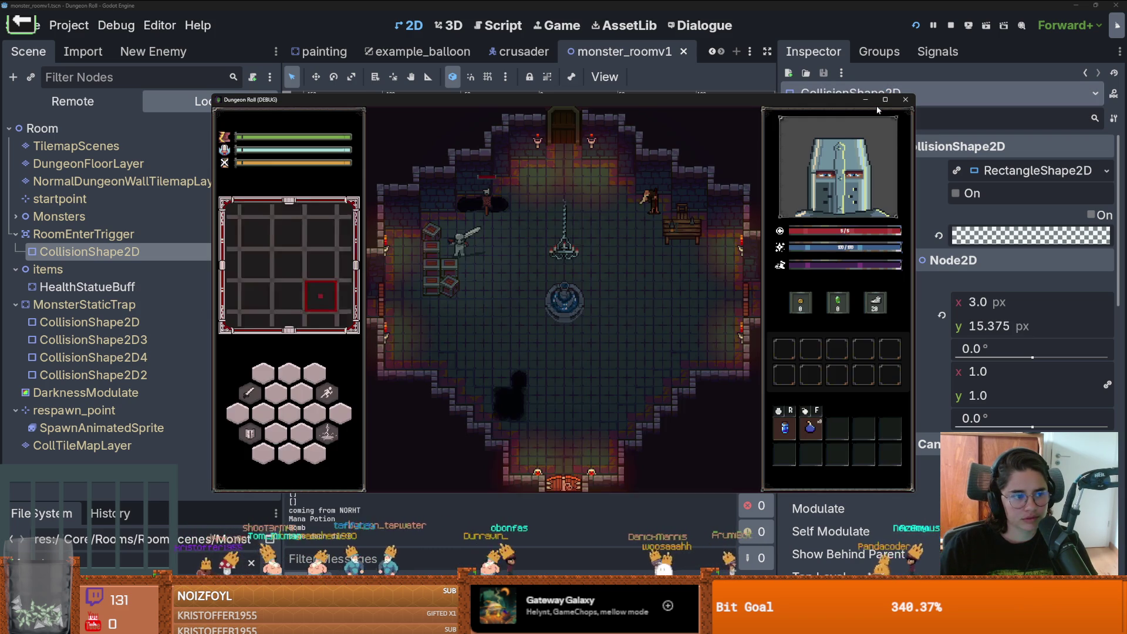
Exit through the bottom door, enable debug, enter a monster room, then close the game
key(s)
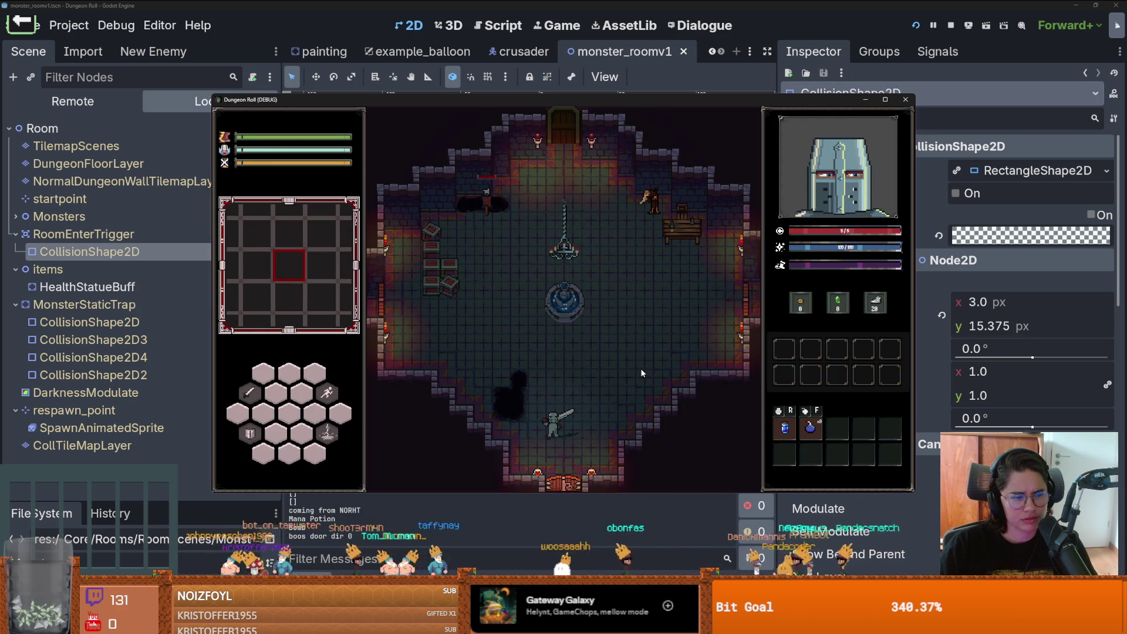
key(s)
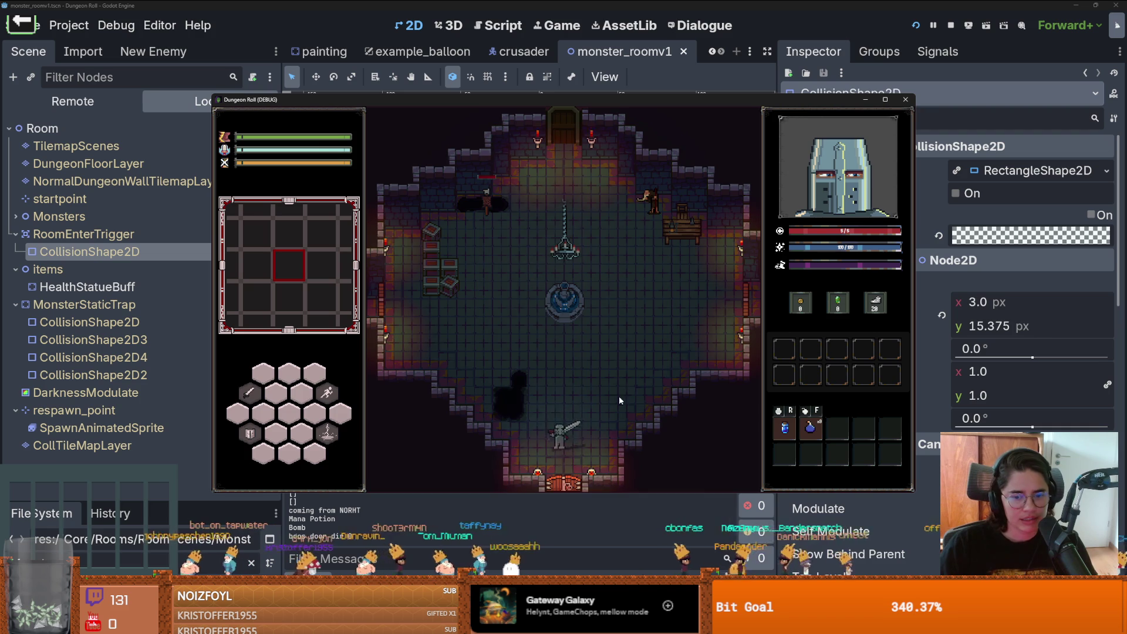
click(477, 332)
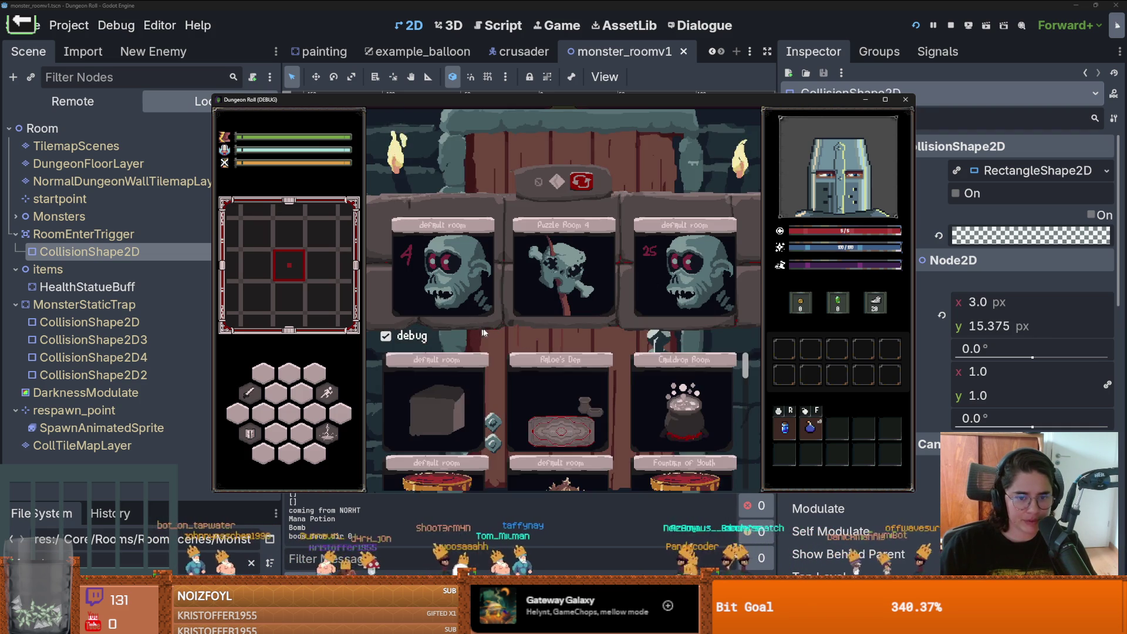
scroll(618, 427, down, 5)
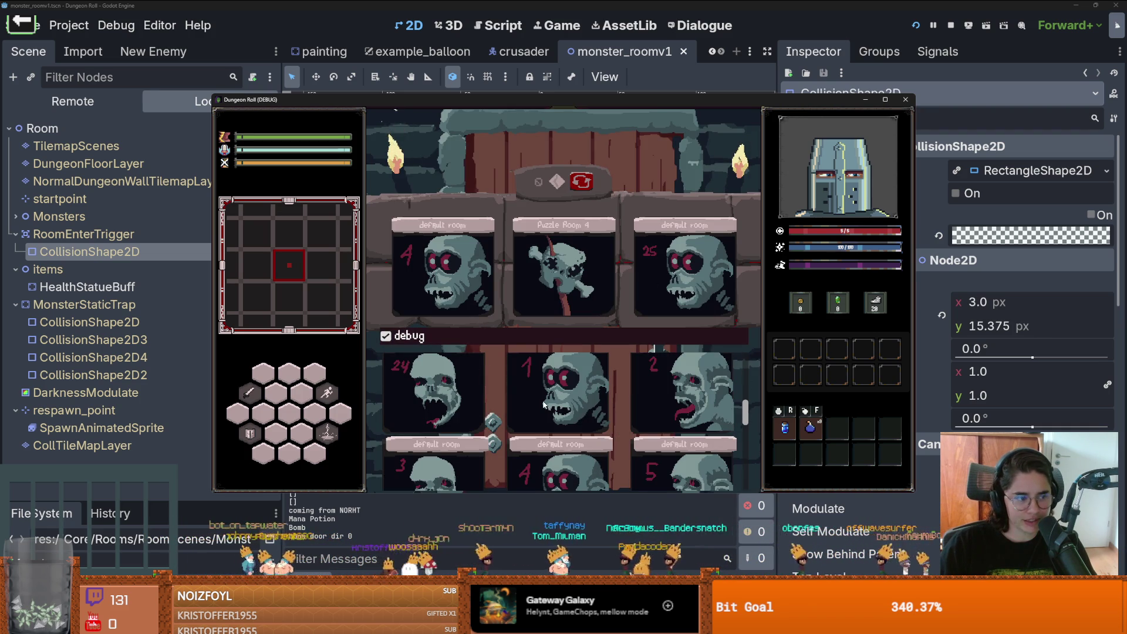
click(544, 401)
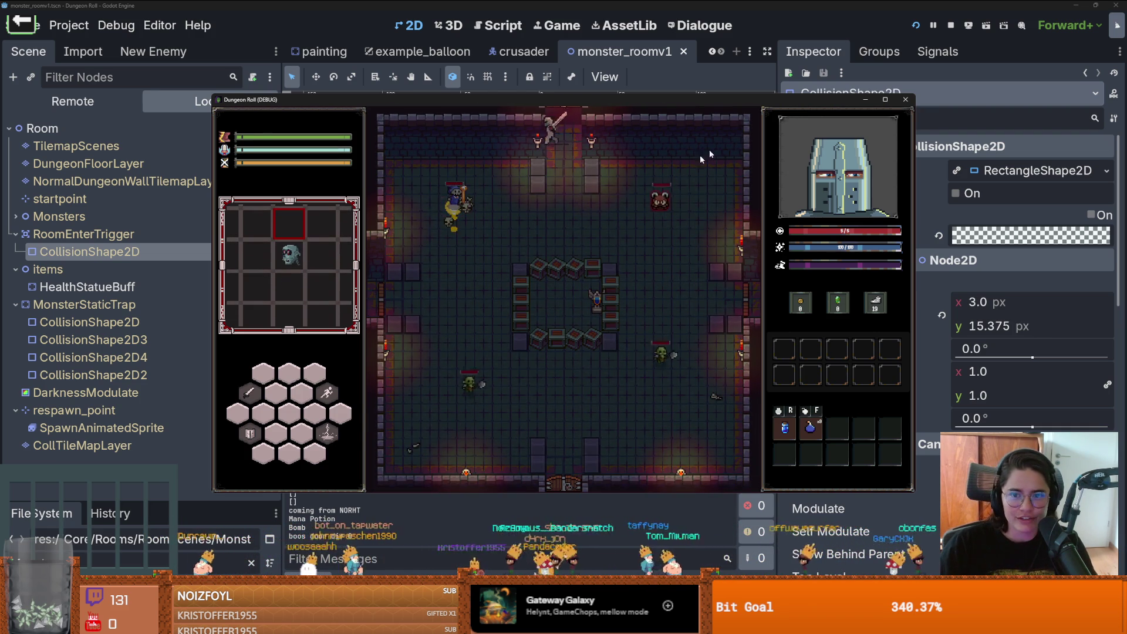
click(905, 99)
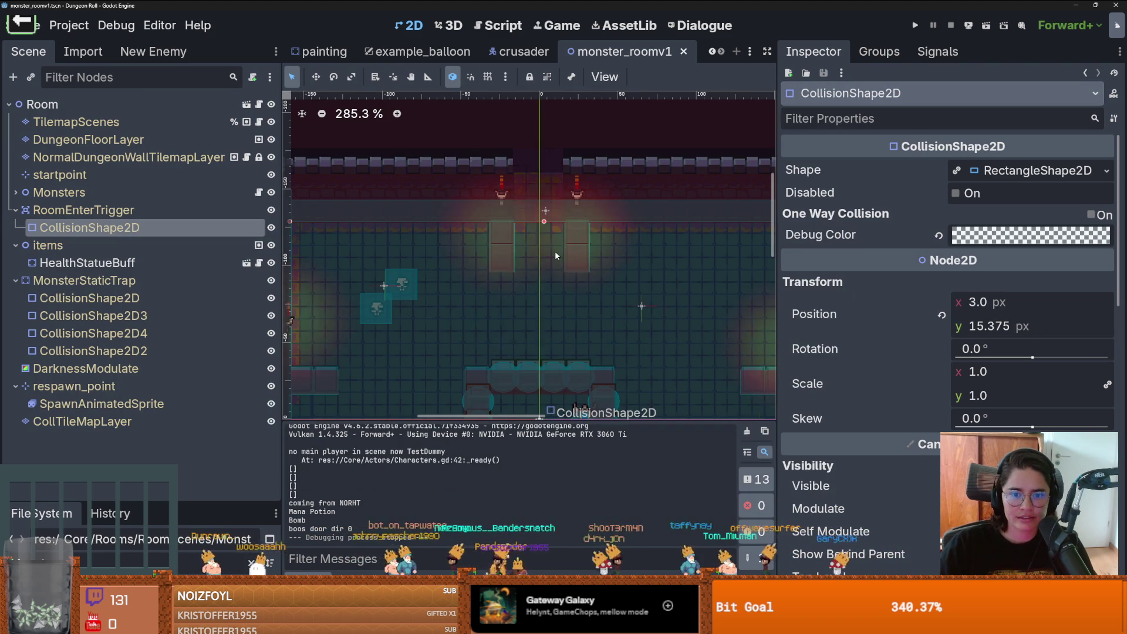
Inspect the room's CollTileMapLayer and HealthStatueBuff, and enlarge the 2D viewport
scroll(554, 251, down, 1)
scroll(554, 251, up, 2)
click(535, 201)
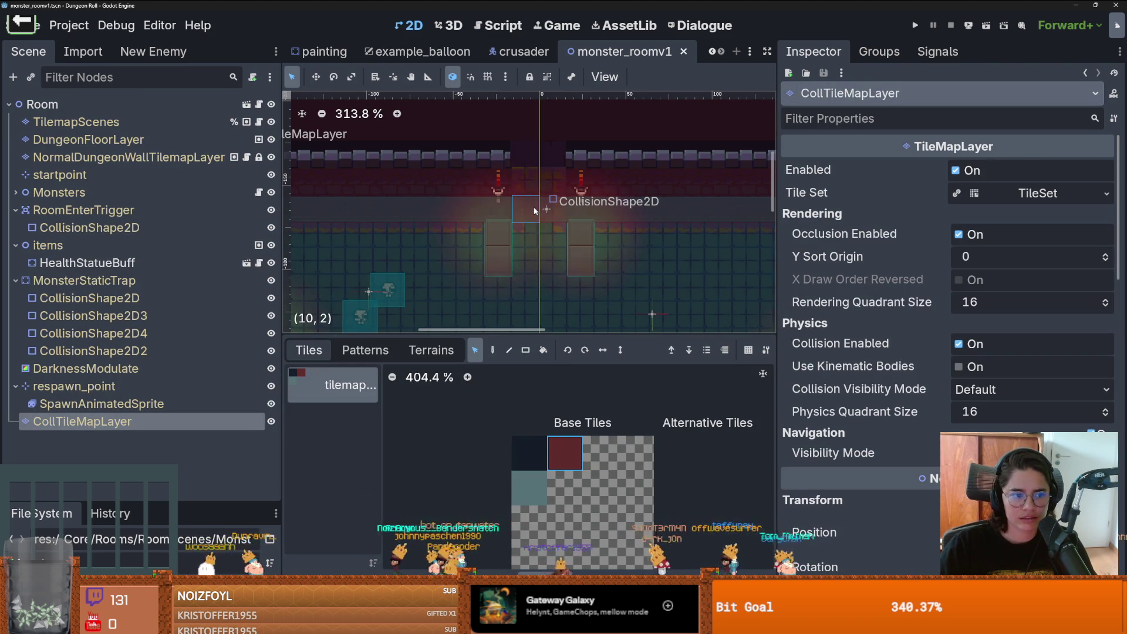
scroll(533, 205, down, 4)
scroll(552, 199, up, 1)
scroll(550, 201, up, 1)
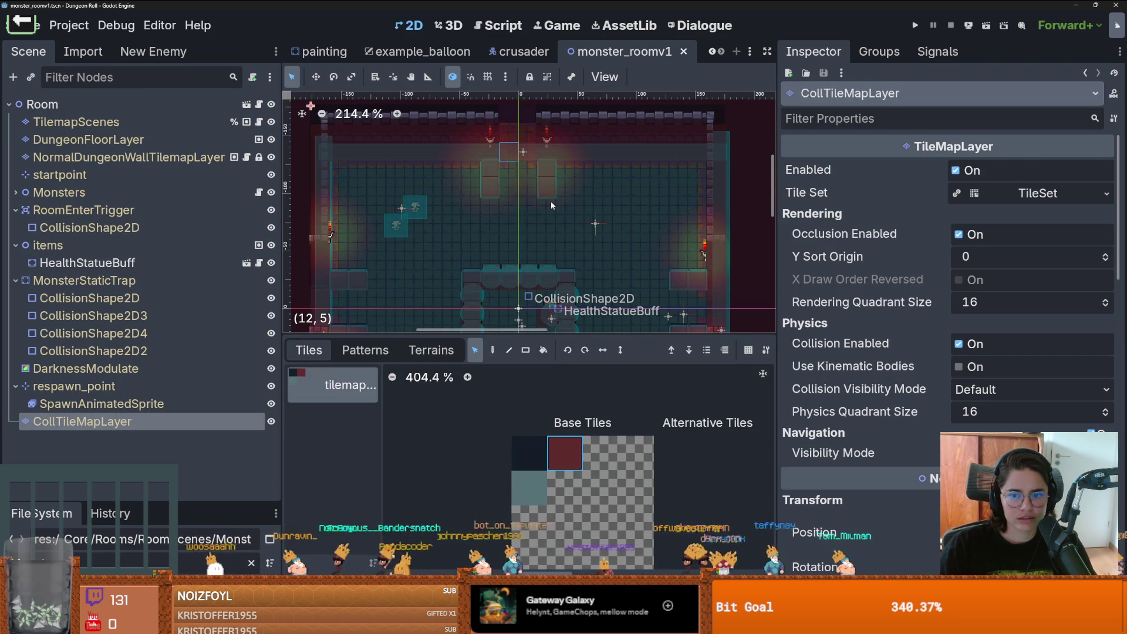
scroll(581, 229, right, 3)
scroll(607, 250, up, 1)
scroll(608, 254, up, 1)
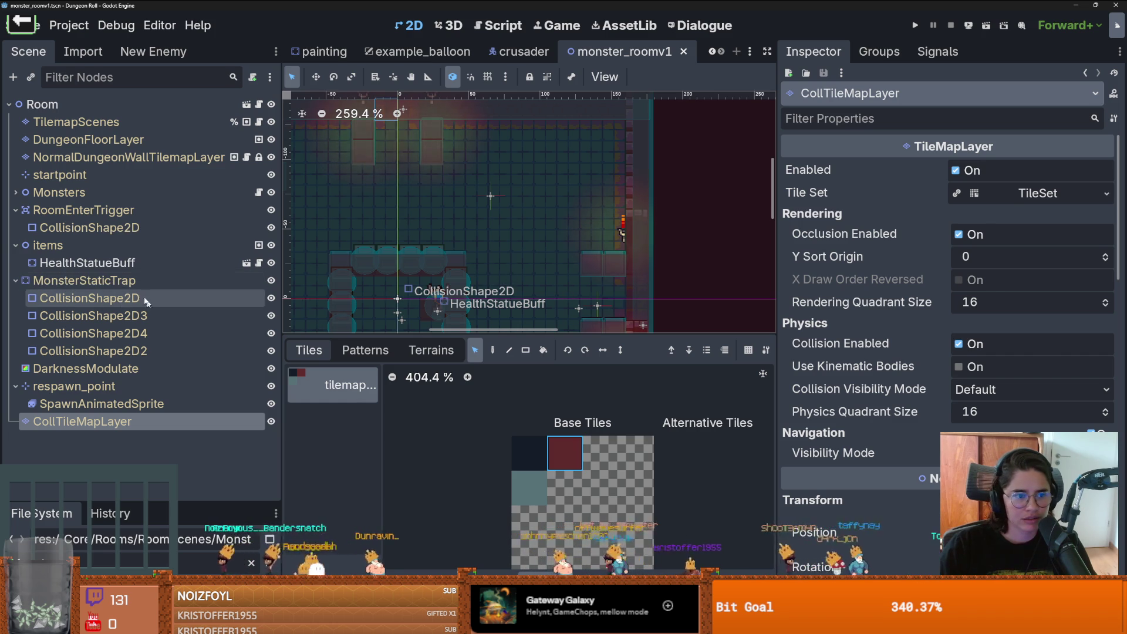
click(88, 262)
scroll(411, 323, down, 4)
scroll(411, 323, left, 2)
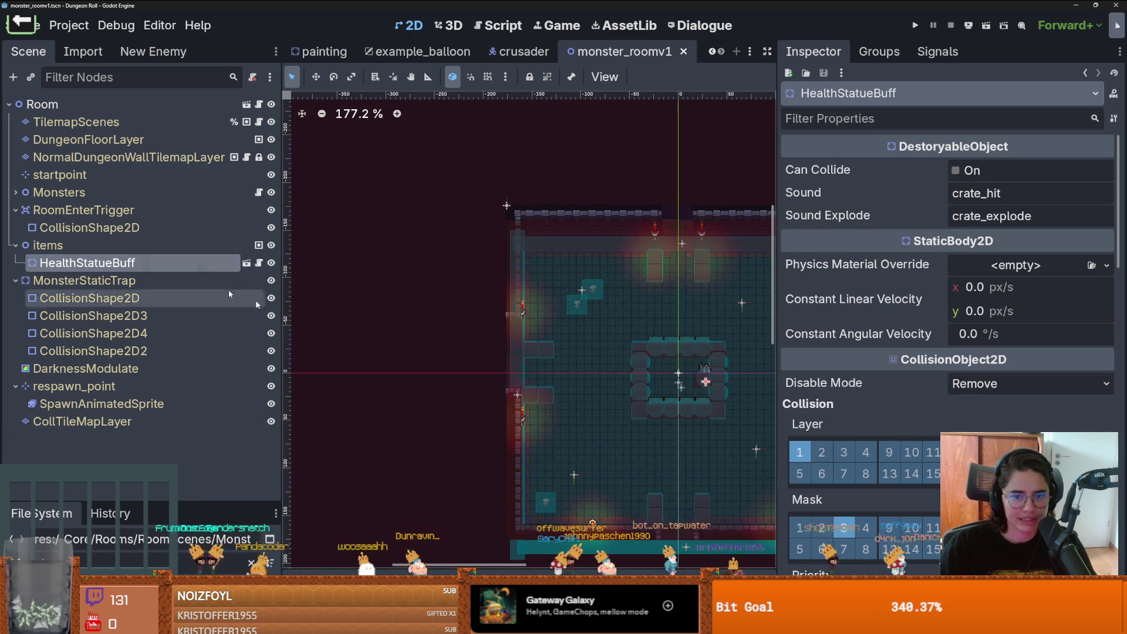
scroll(510, 246, up, 2)
click(510, 246)
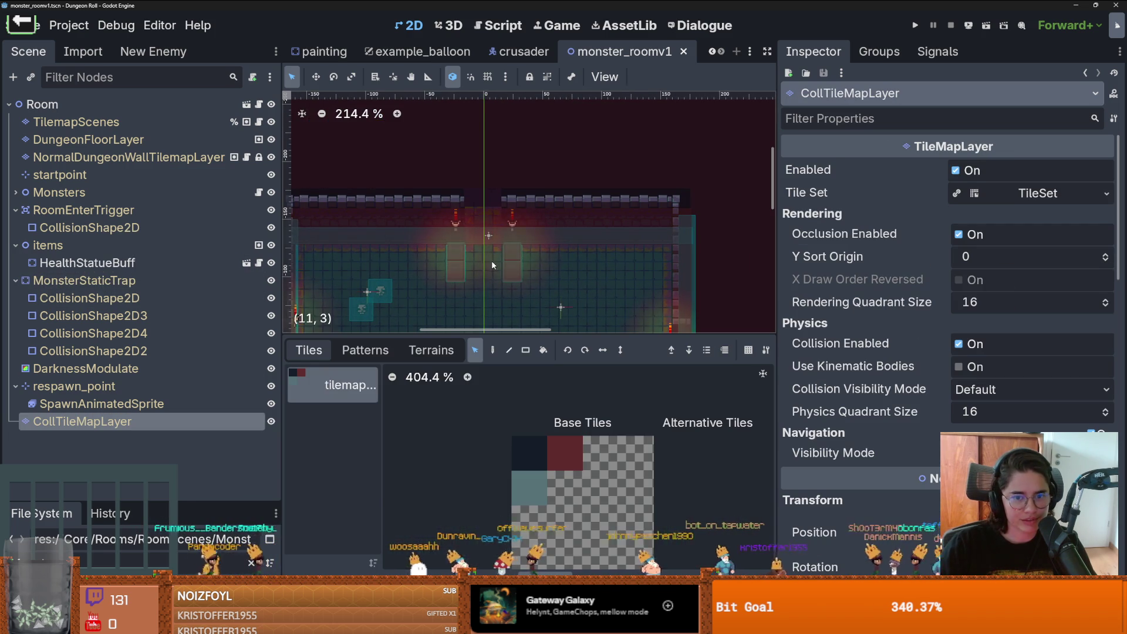
drag(456, 333, 456, 458)
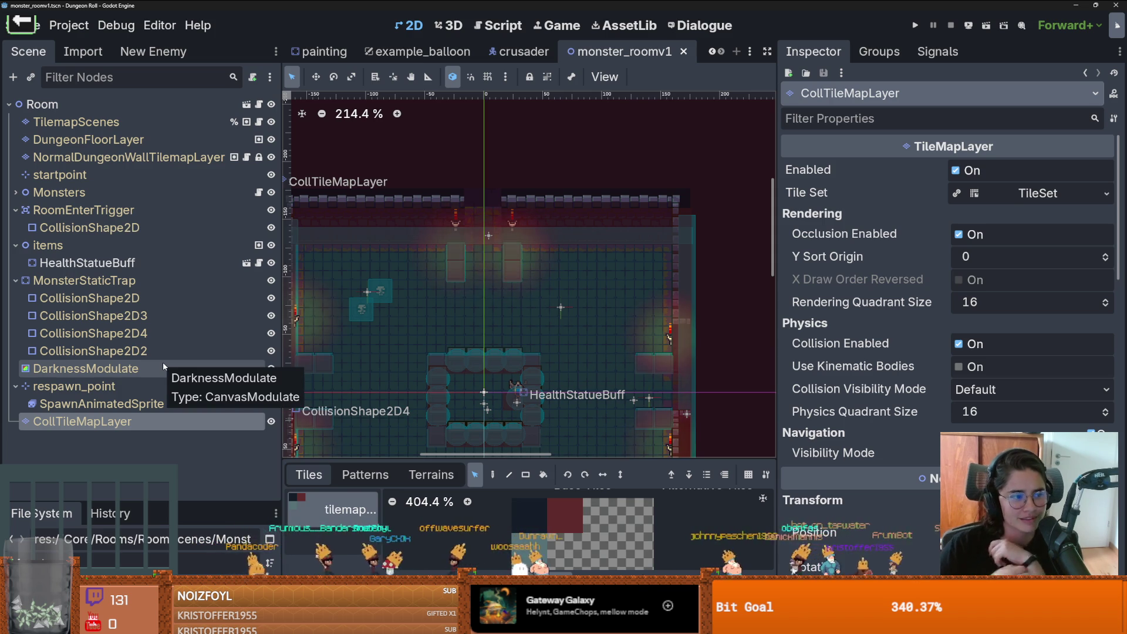
Adjust RoomEnterTrigger's CollisionShape2D by the top doorway, settling Position y at 15.375
click(139, 211)
click(143, 227)
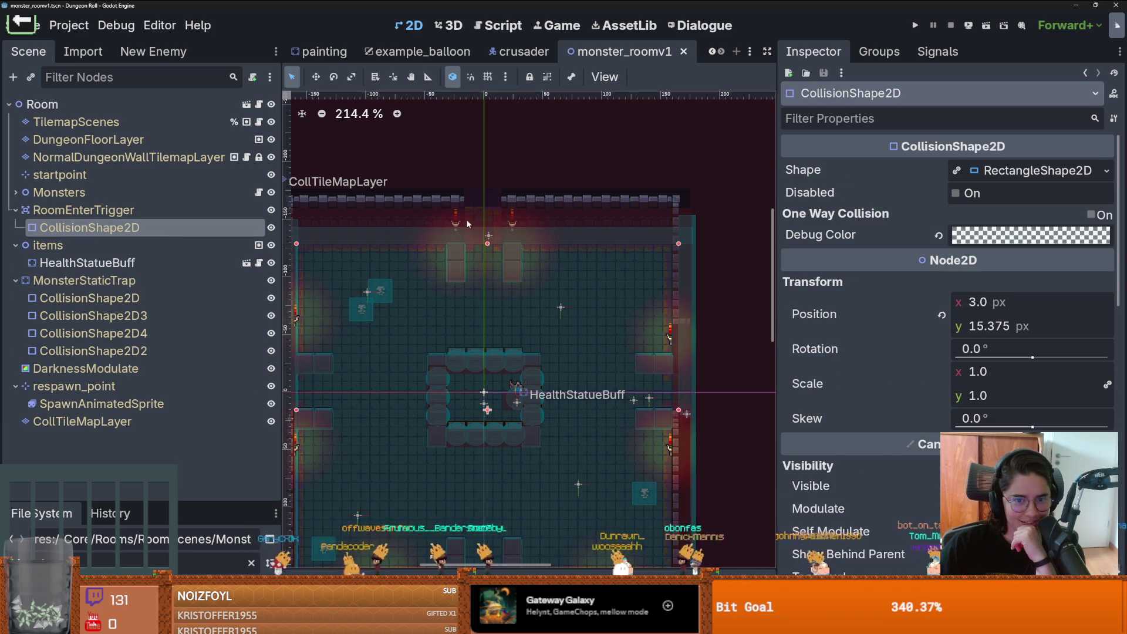
drag(487, 247, 487, 245)
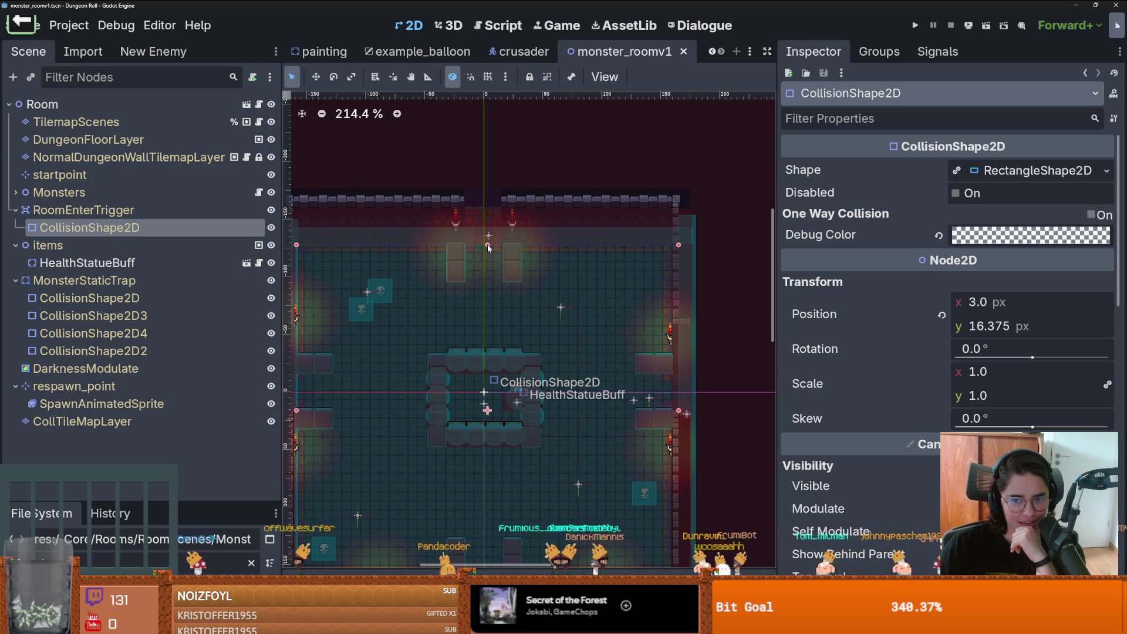
drag(488, 247, 489, 247)
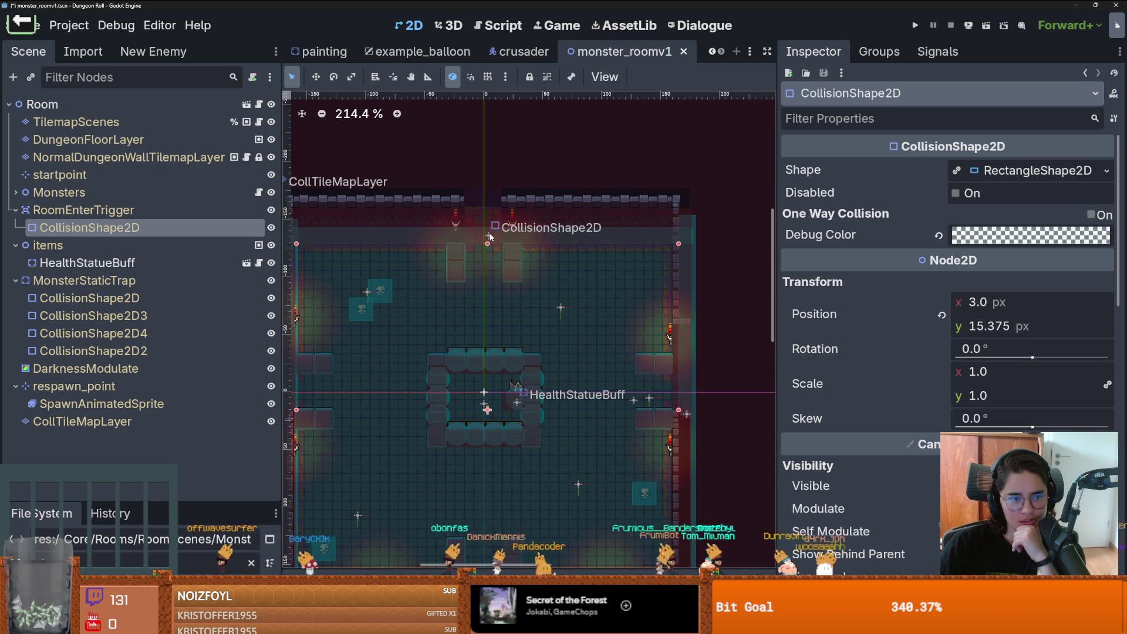
Select MonsterStaticTrap and its CollisionShape2D to inspect the trap shape
click(293, 261)
click(223, 280)
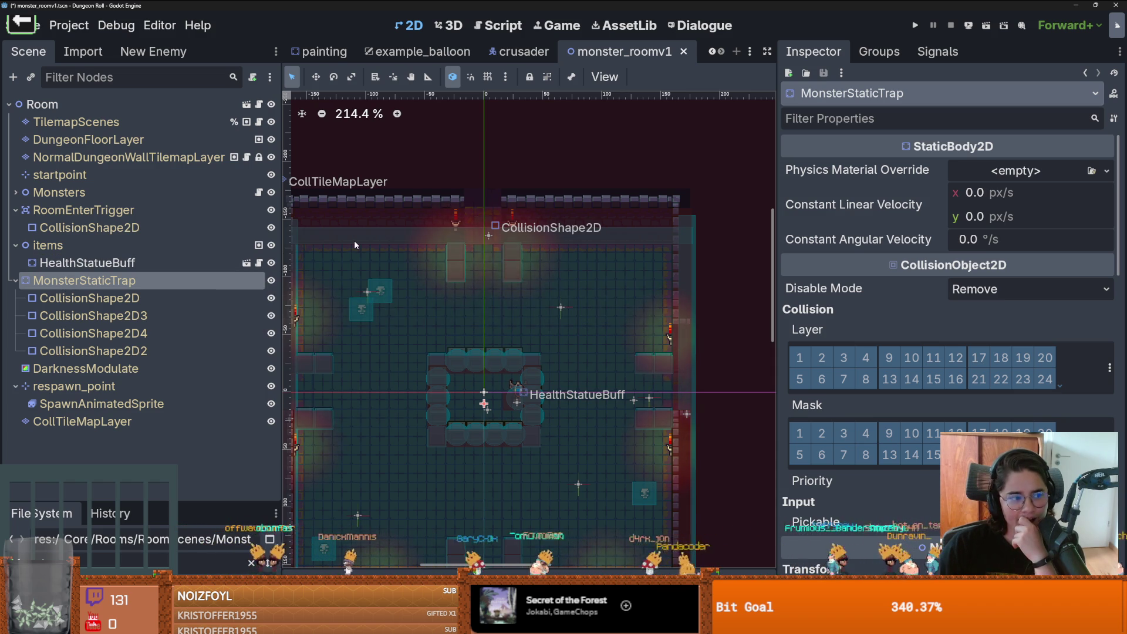
scroll(517, 249, up, 5)
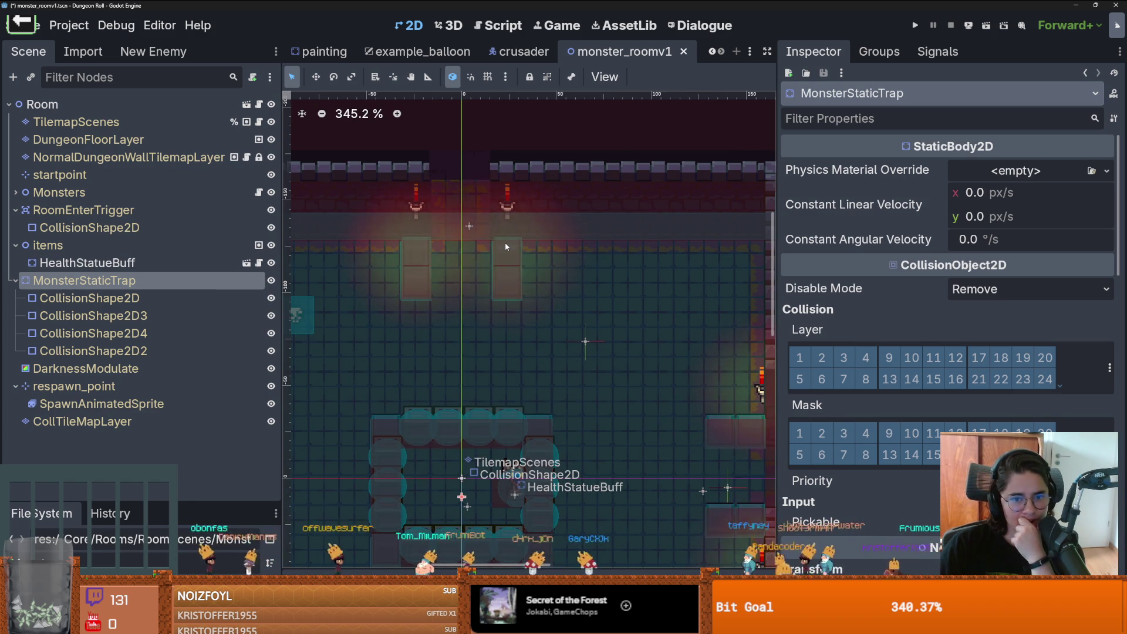
click(505, 242)
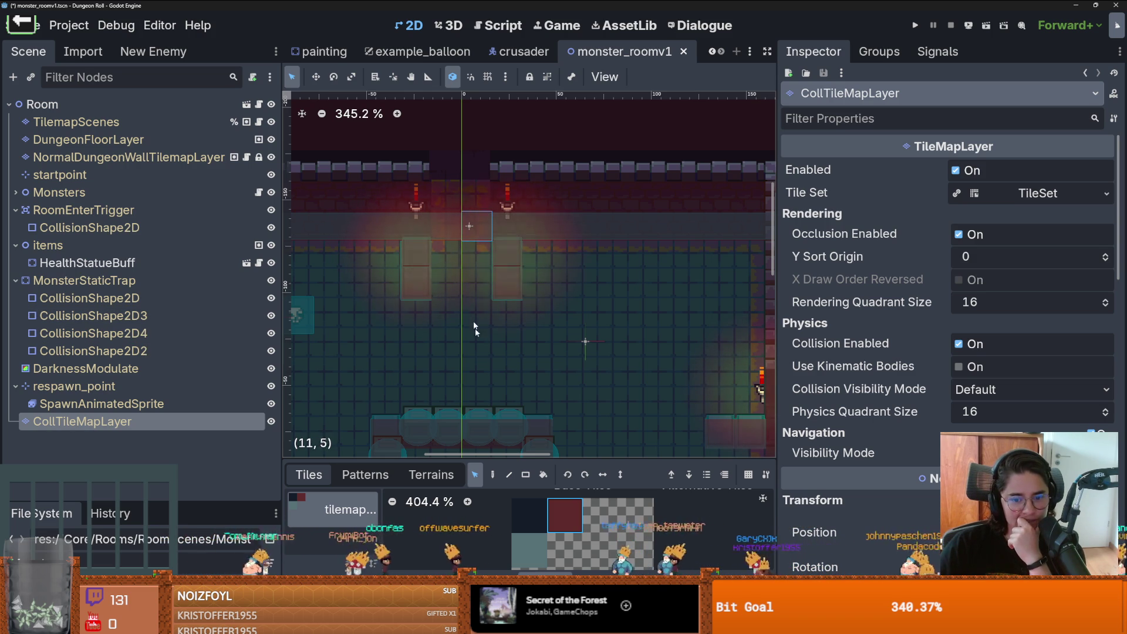
click(104, 296)
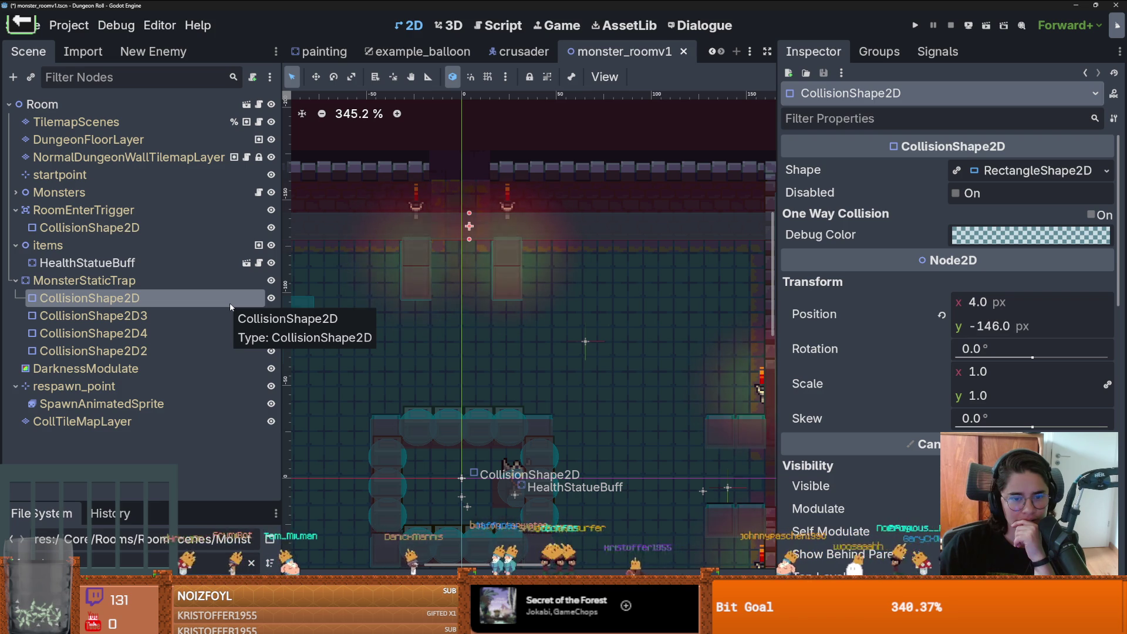
scroll(423, 351, down, 3)
scroll(396, 370, up, 4)
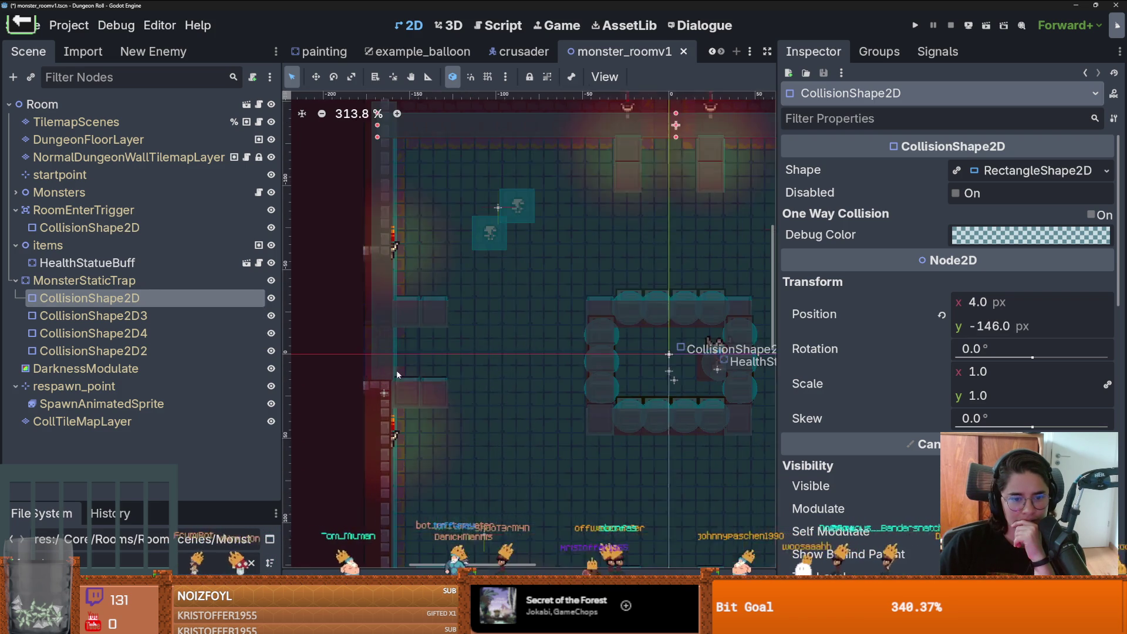
Recheck the trap's first collision shape, now at x 4.0, y -146.0
click(382, 351)
scroll(382, 351, down, 9)
scroll(452, 312, up, 2)
scroll(719, 279, up, 1)
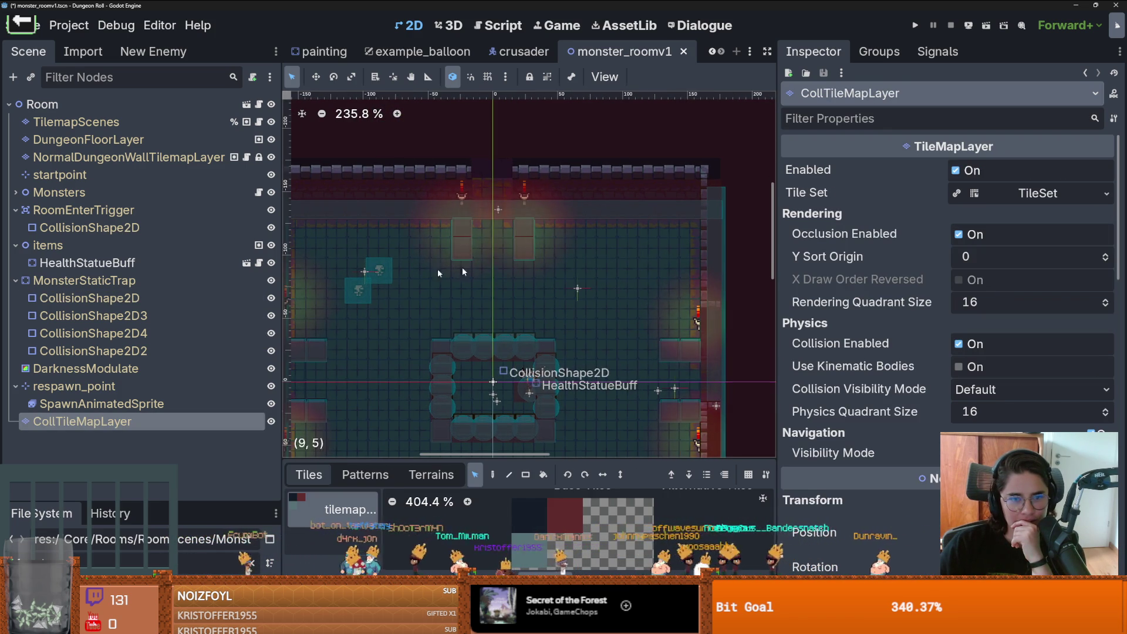
click(271, 227)
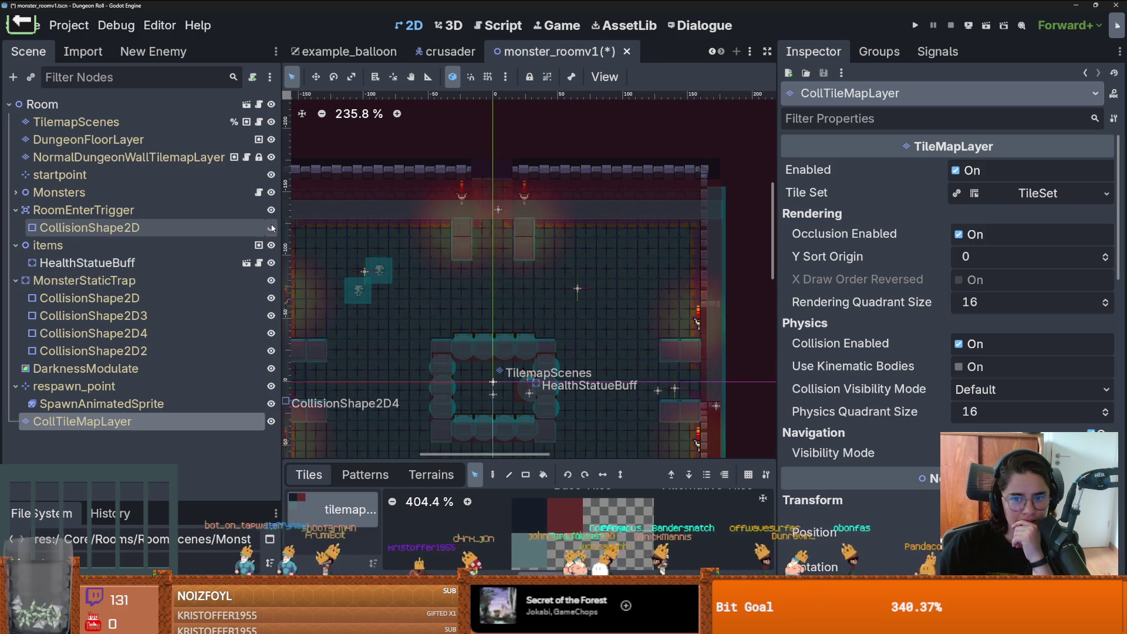
scroll(369, 201, up, 5)
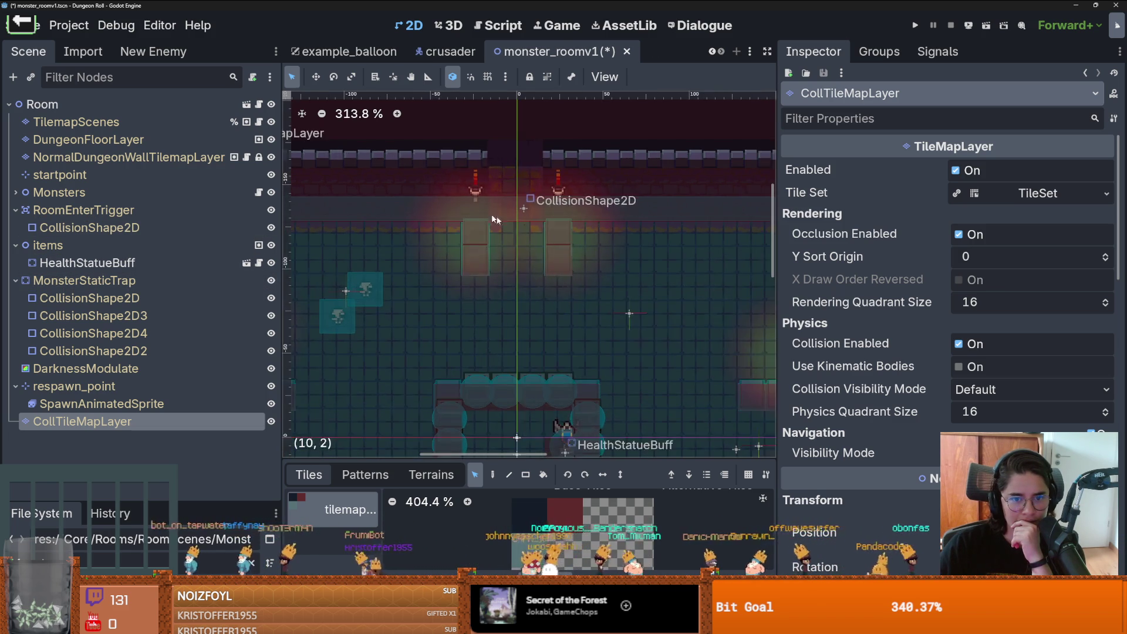
click(117, 262)
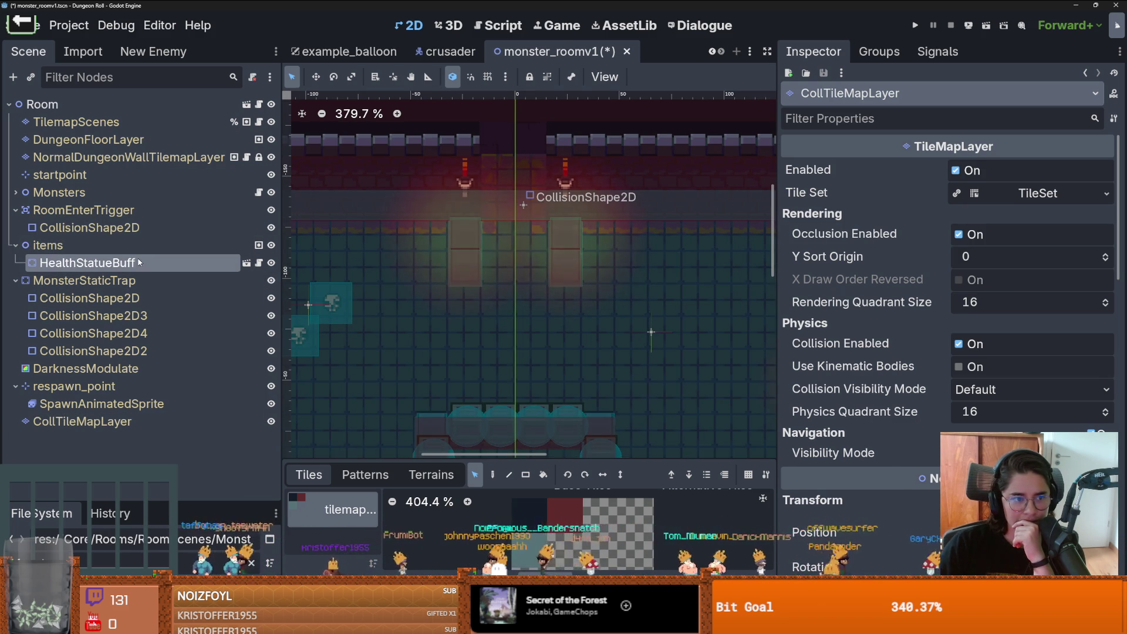
click(153, 298)
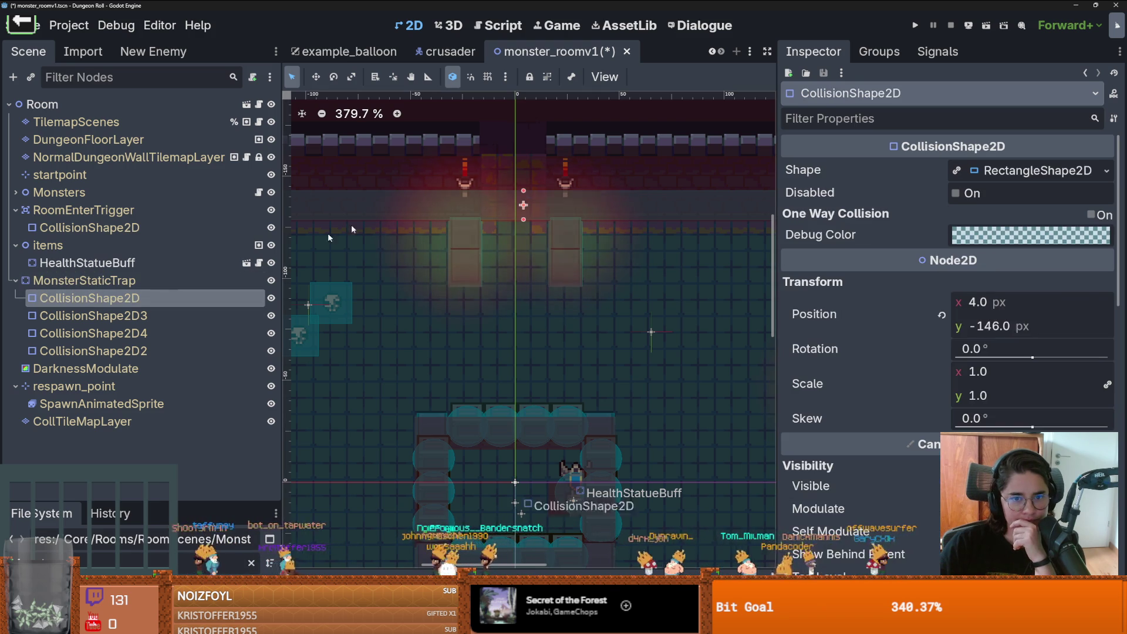
click(508, 194)
click(89, 298)
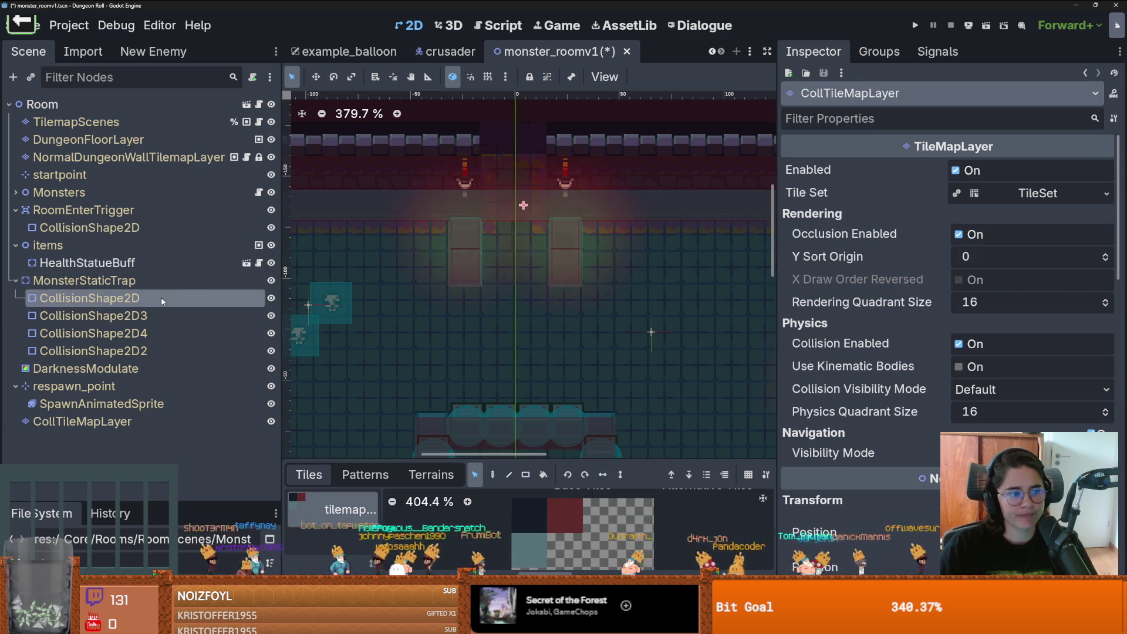
Move the trap shape to (5, -149), save, test a monster room, and stop with F8
drag(536, 193, 538, 187)
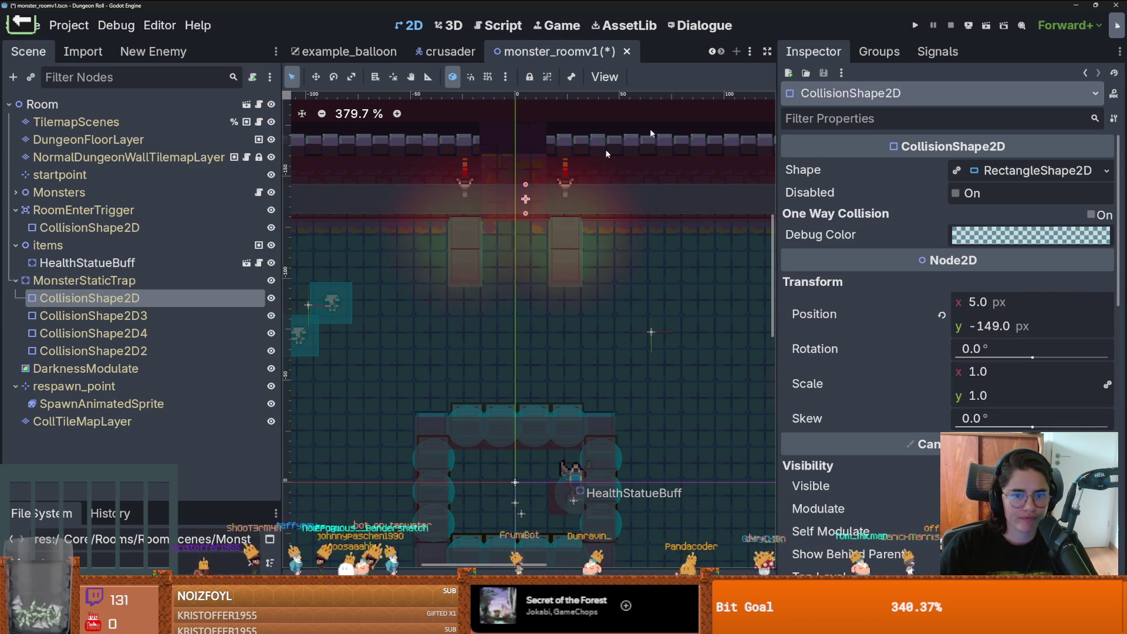
key(ctrl+s)
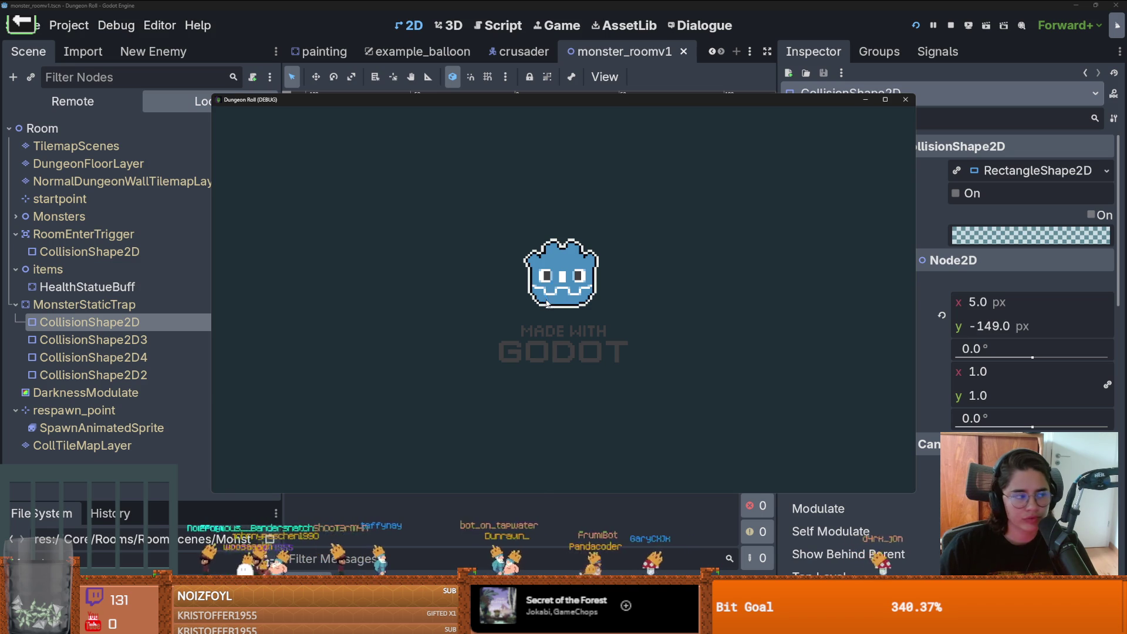
key(s)
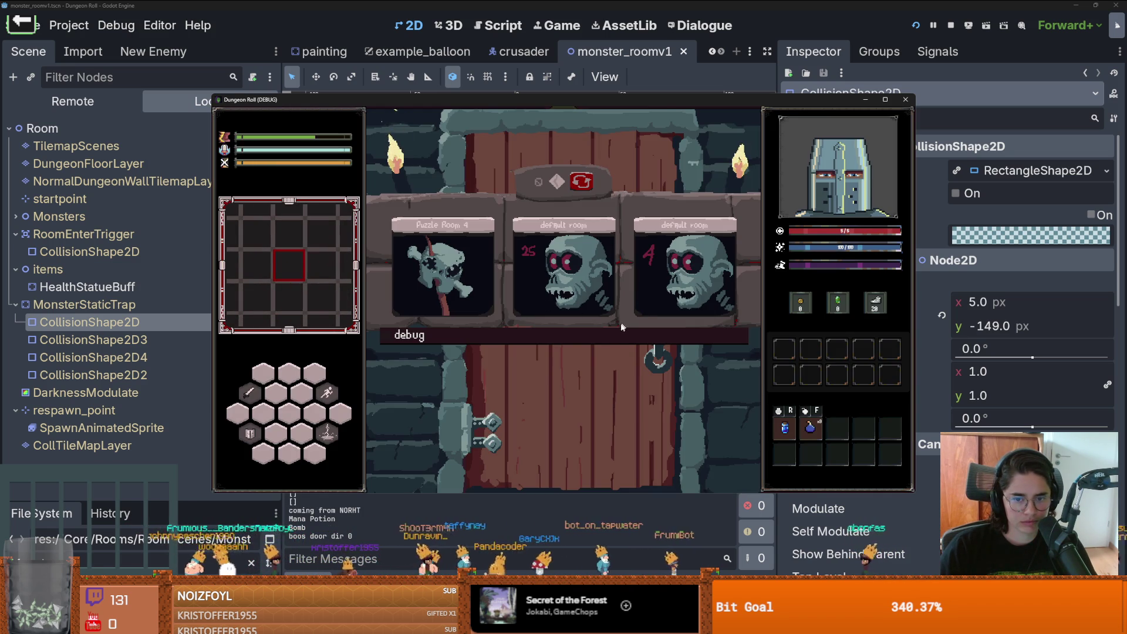
click(616, 336)
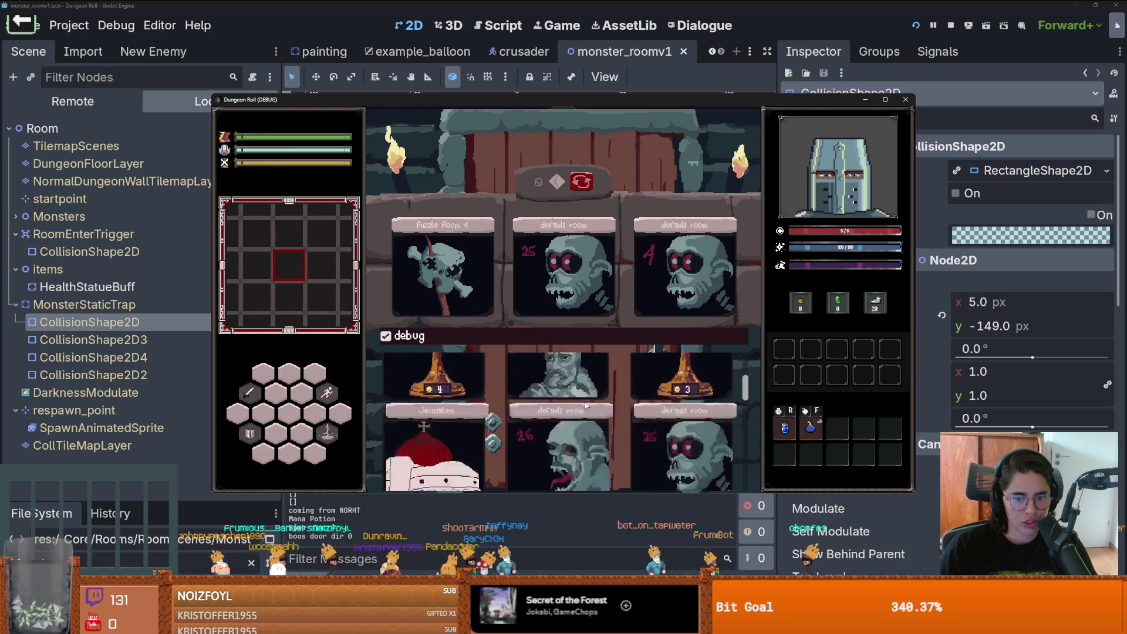
click(584, 406)
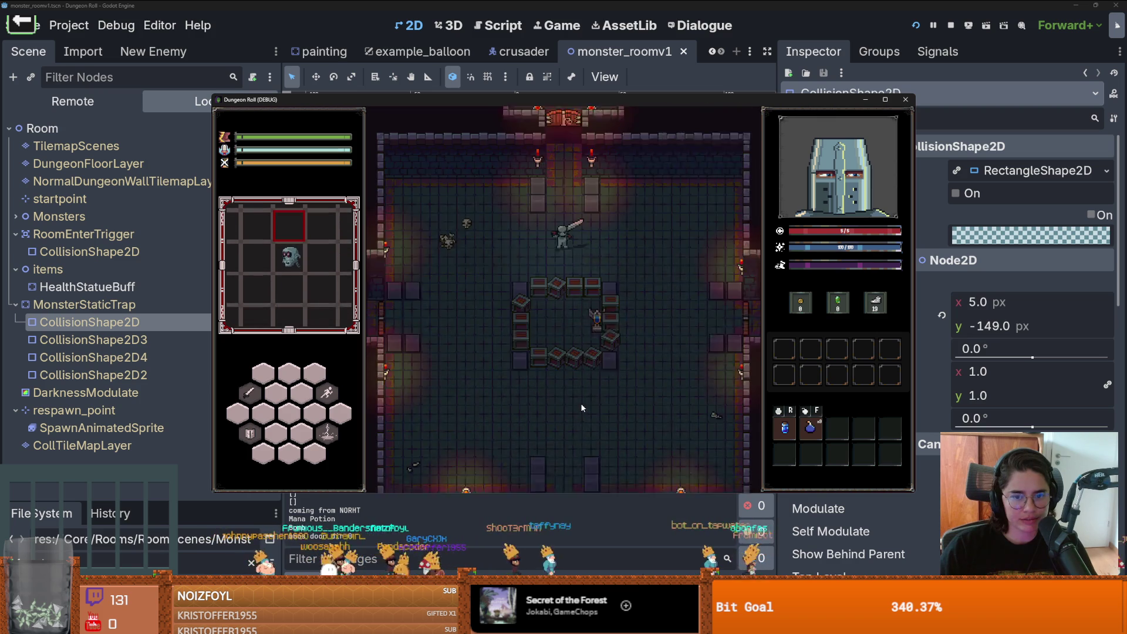
key(a)
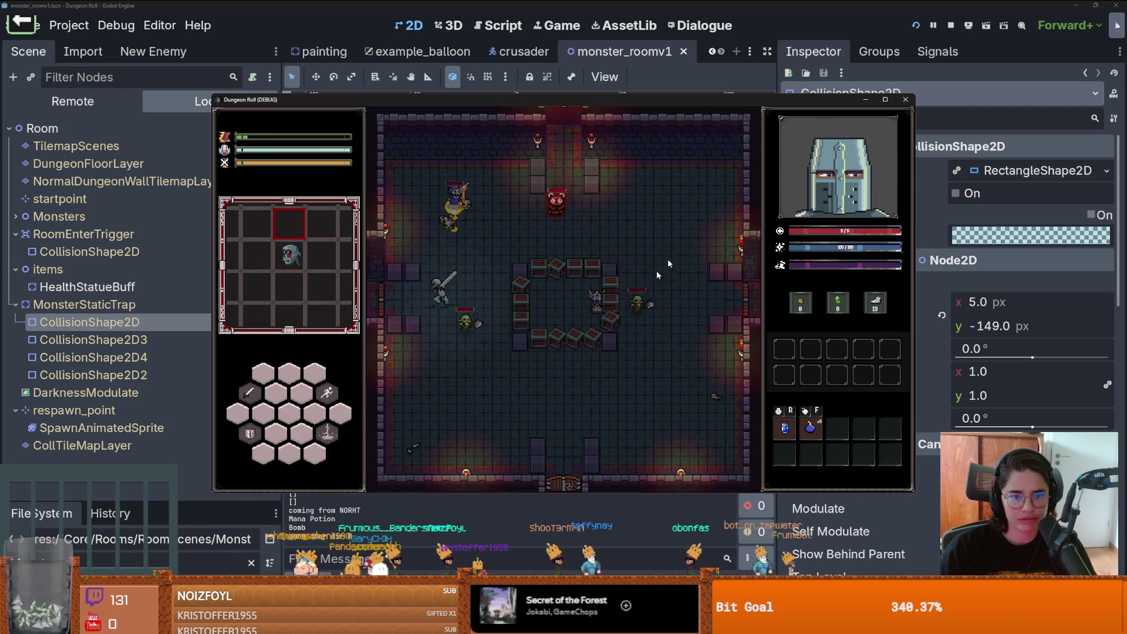
key(F8)
scroll(530, 224, down, 3)
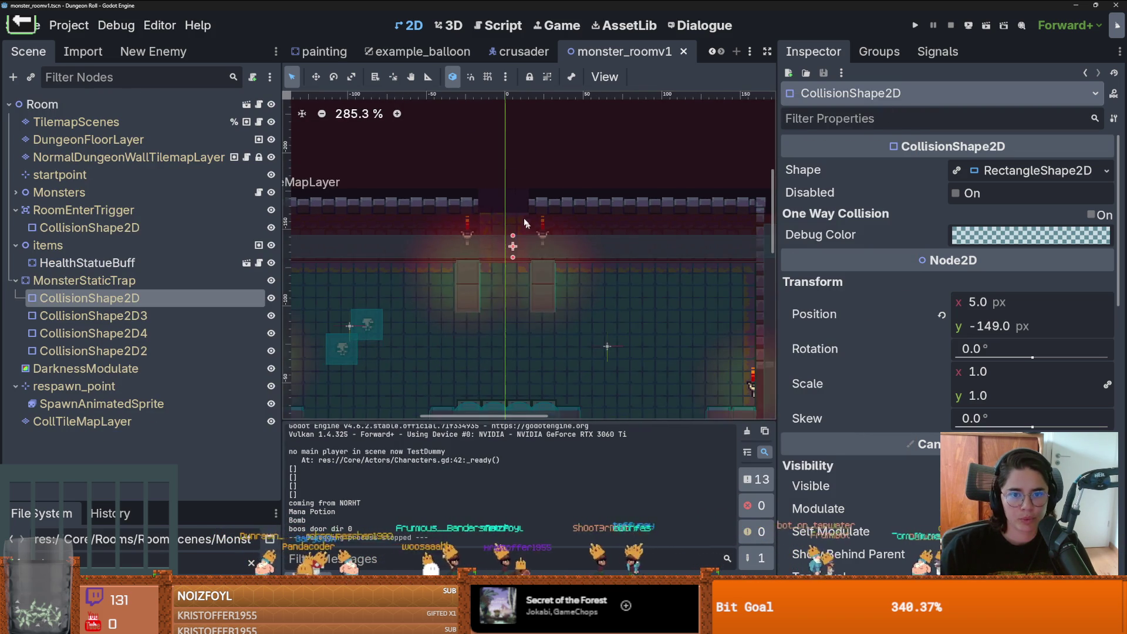
Paint floor terrain into the top-wall gap on DungeonFloorLayer, then save and rerun the room
scroll(491, 206, up, 5)
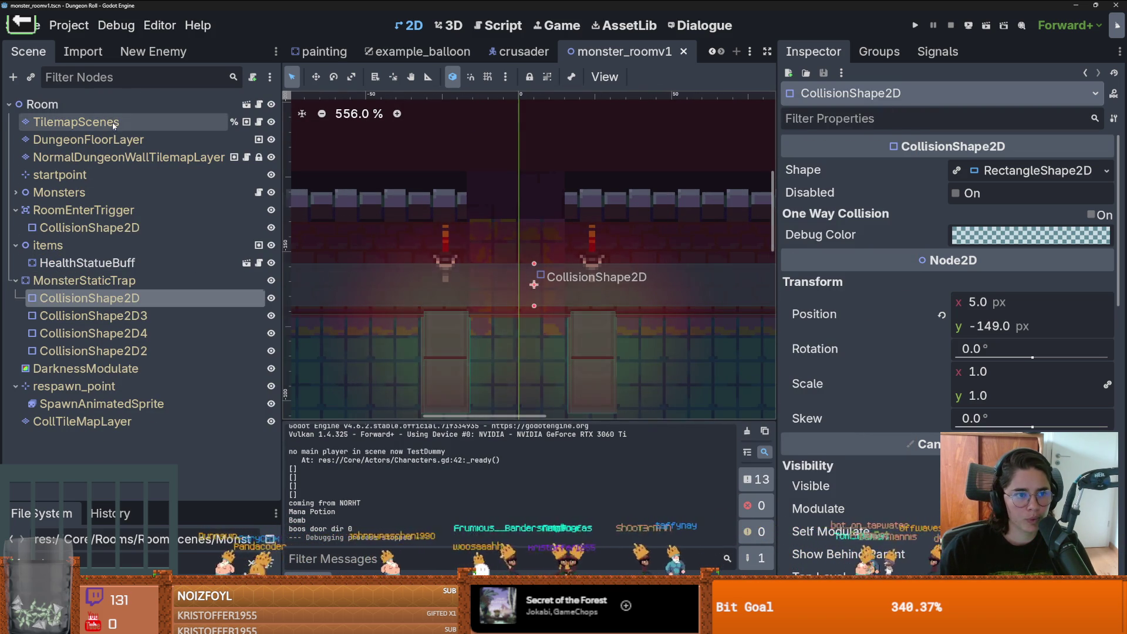
click(115, 123)
click(94, 139)
click(340, 518)
drag(493, 197, 543, 197)
key(ctrl+s)
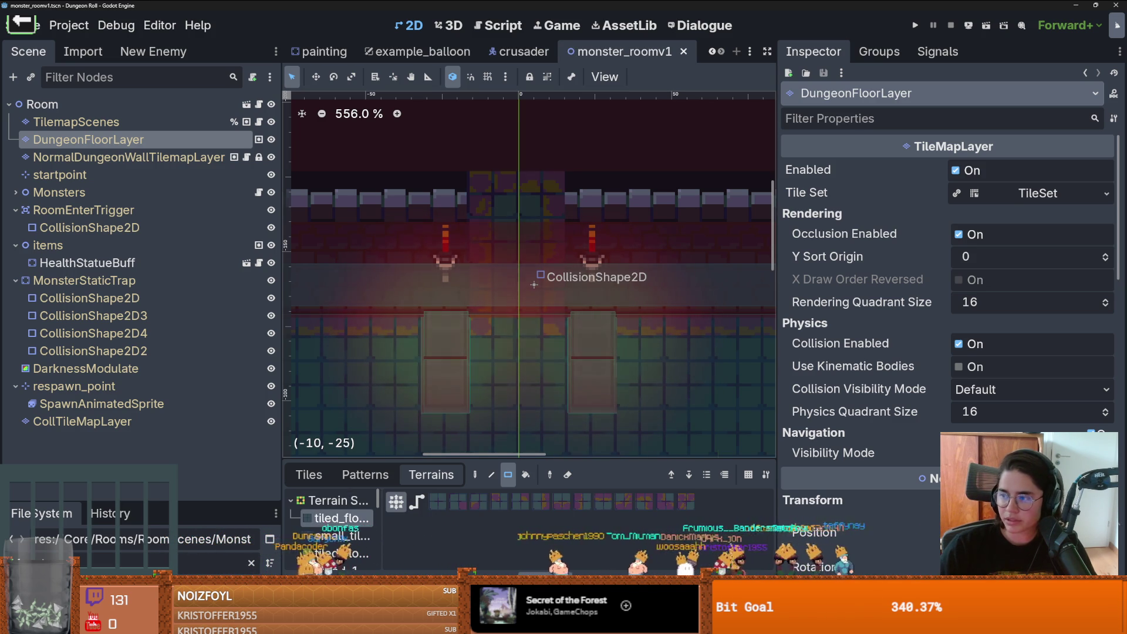
key(F6)
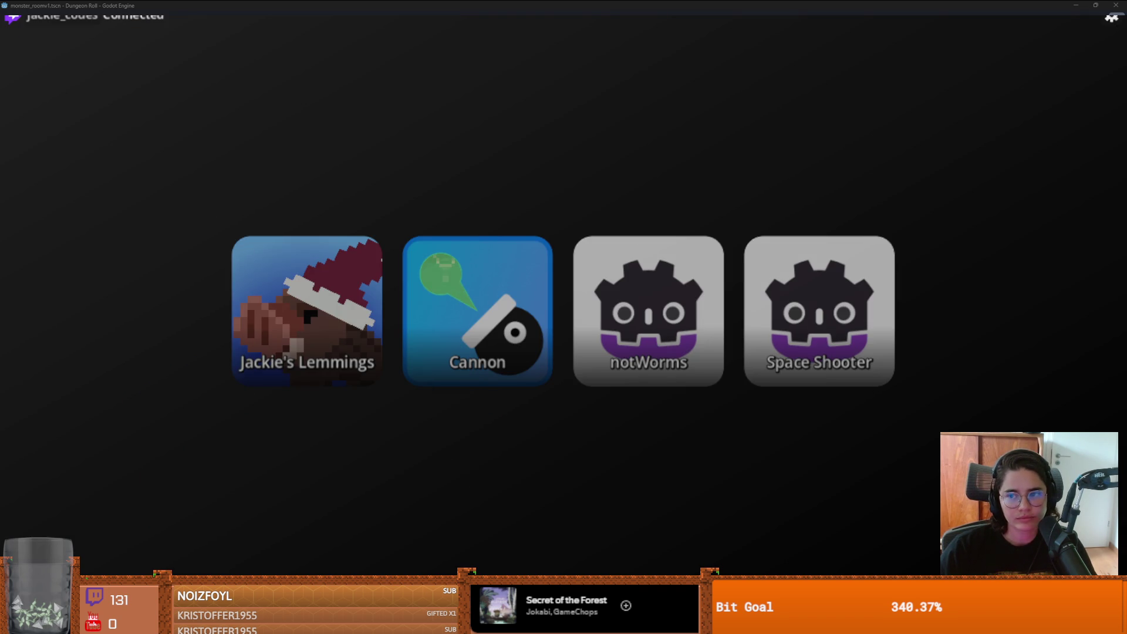
Play the Cannon game, quit it, and switch to the Life of a Bus Driver YouTube video
click(515, 332)
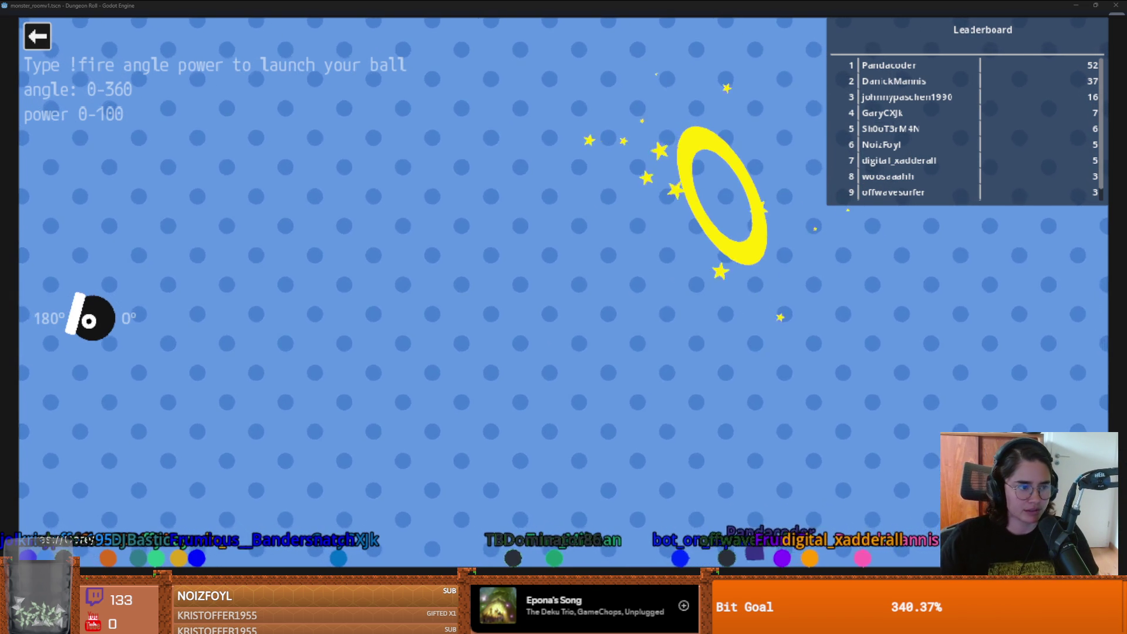
click(34, 39)
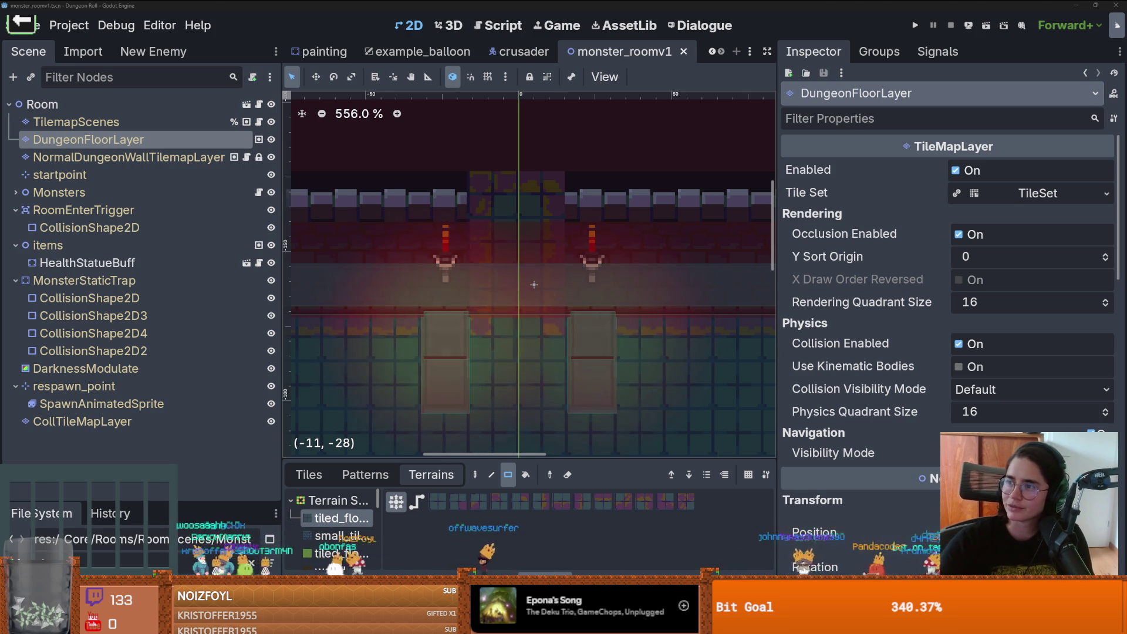
key(alt+Tab)
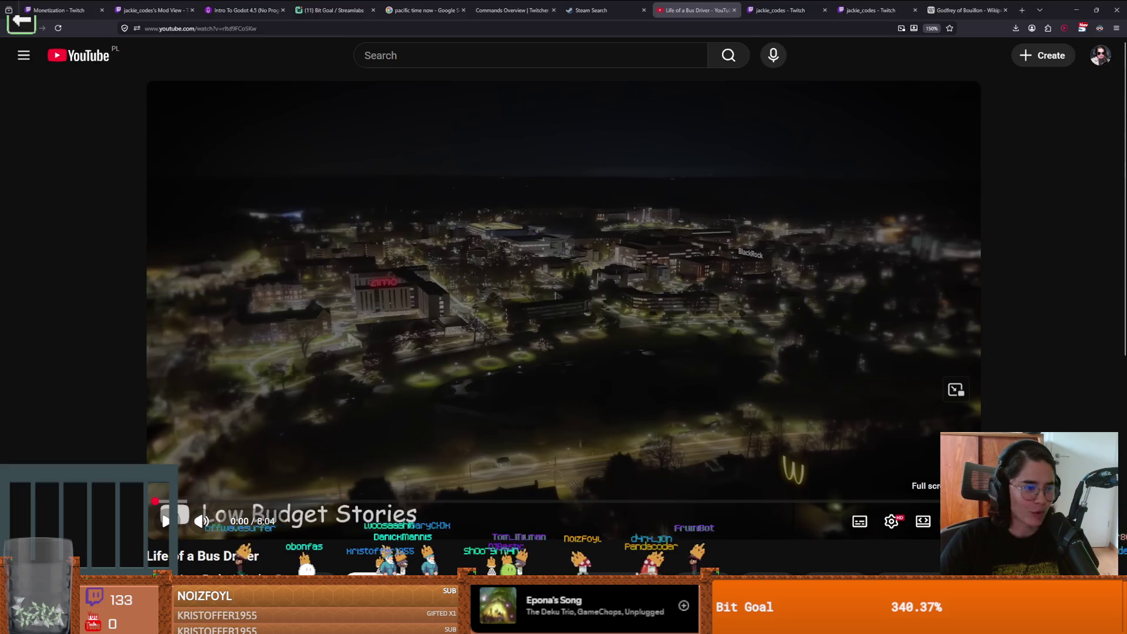
Start the Life of a Bus Driver video in full screen, pausing and resuming it once
click(923, 521)
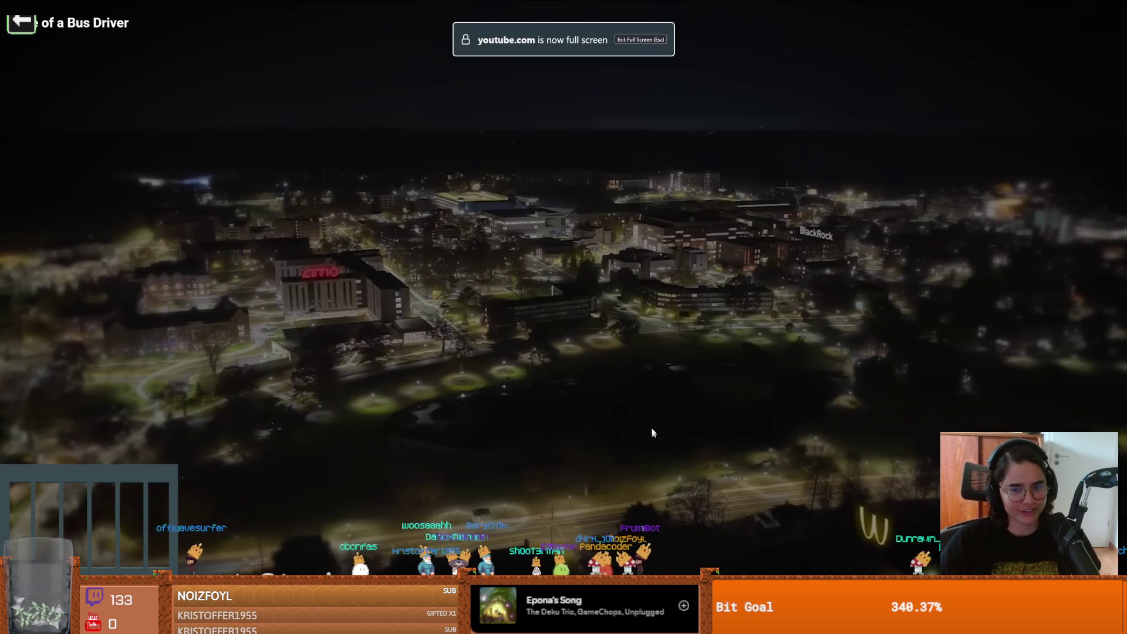
click(651, 430)
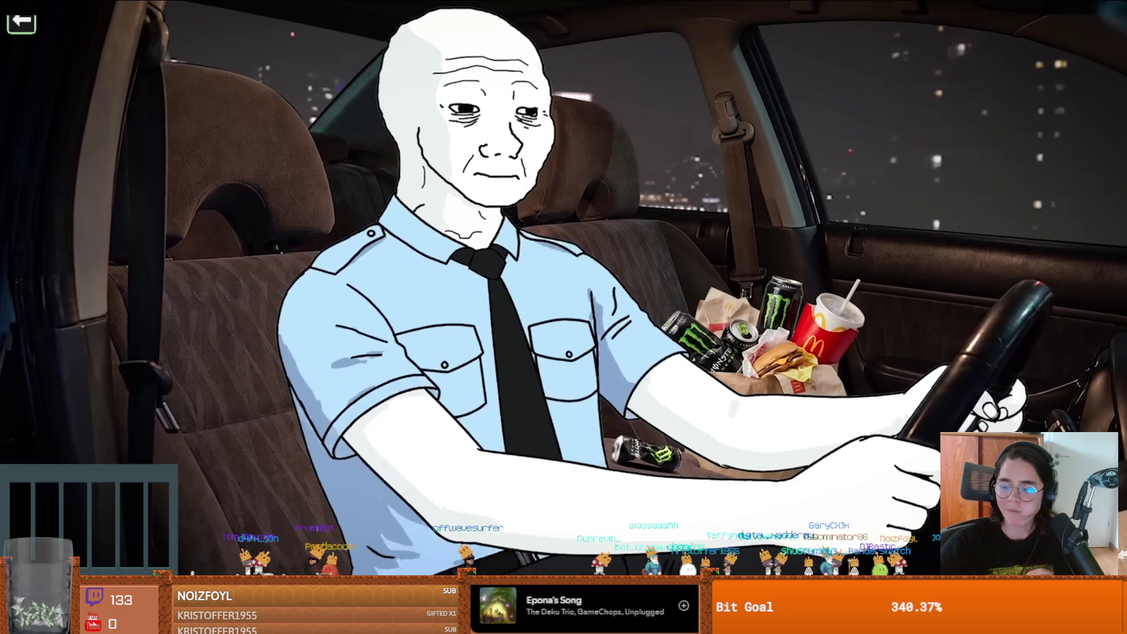
click(666, 370)
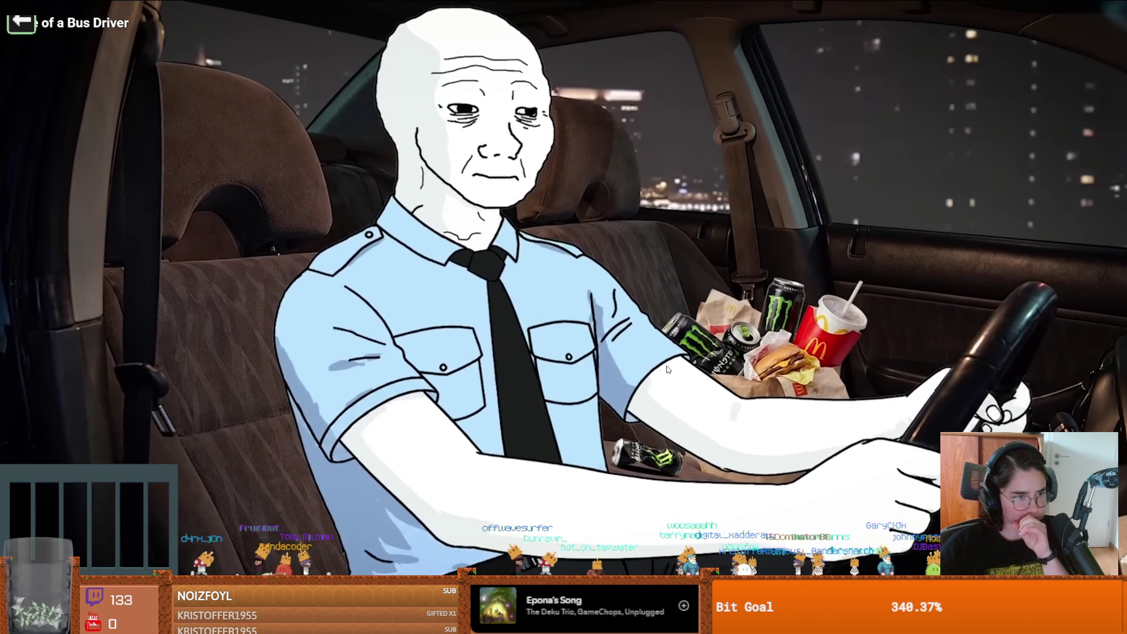
click(667, 370)
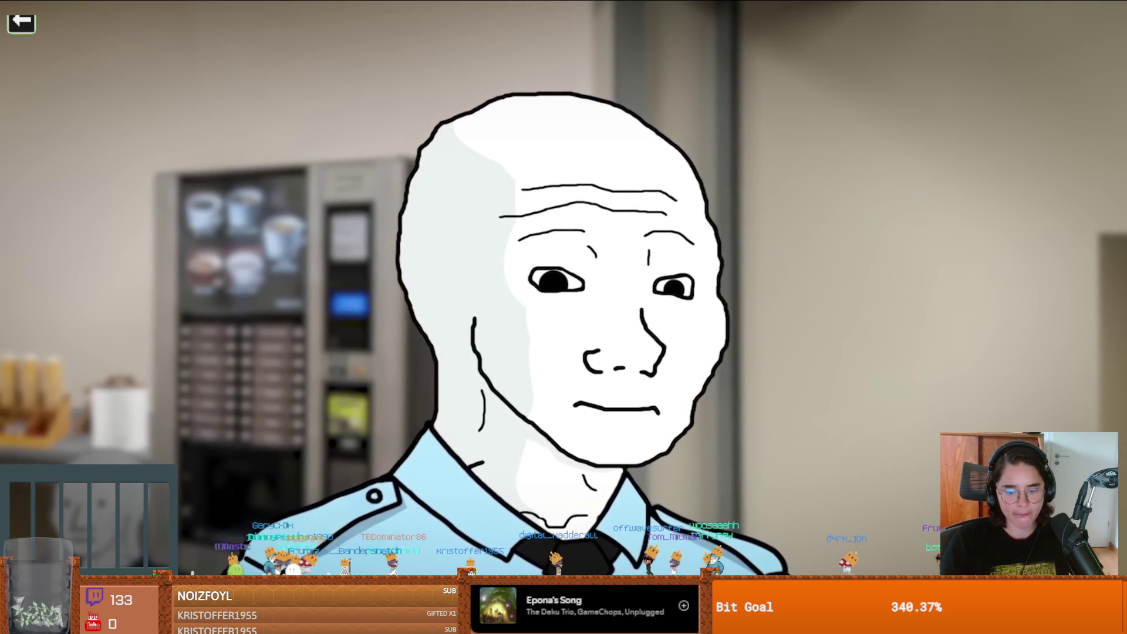
click(551, 283)
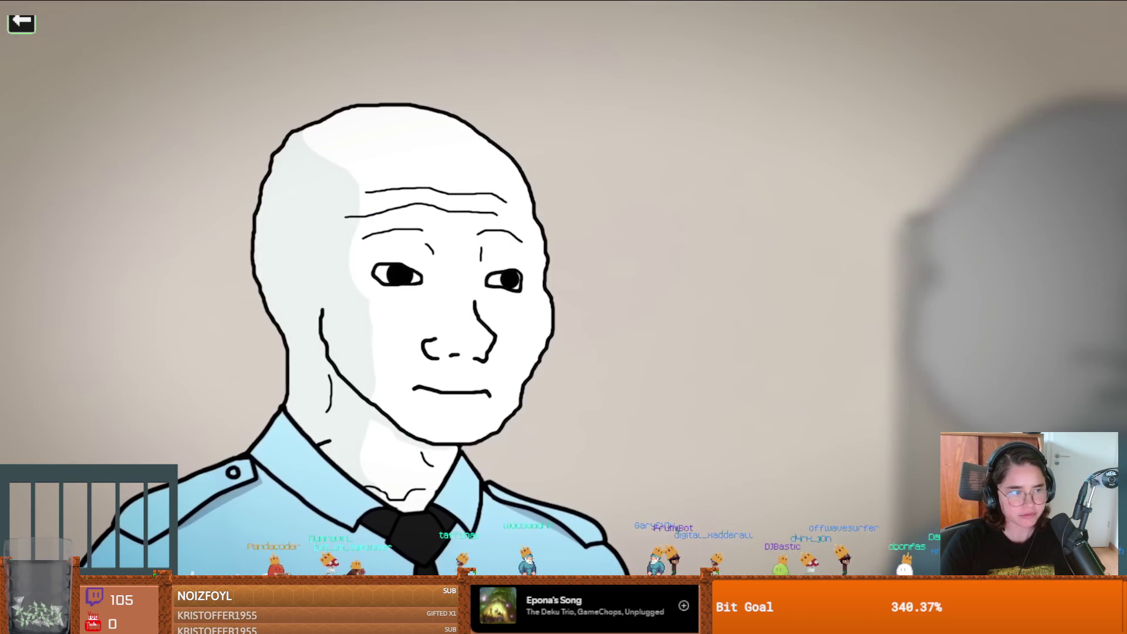
click(550, 283)
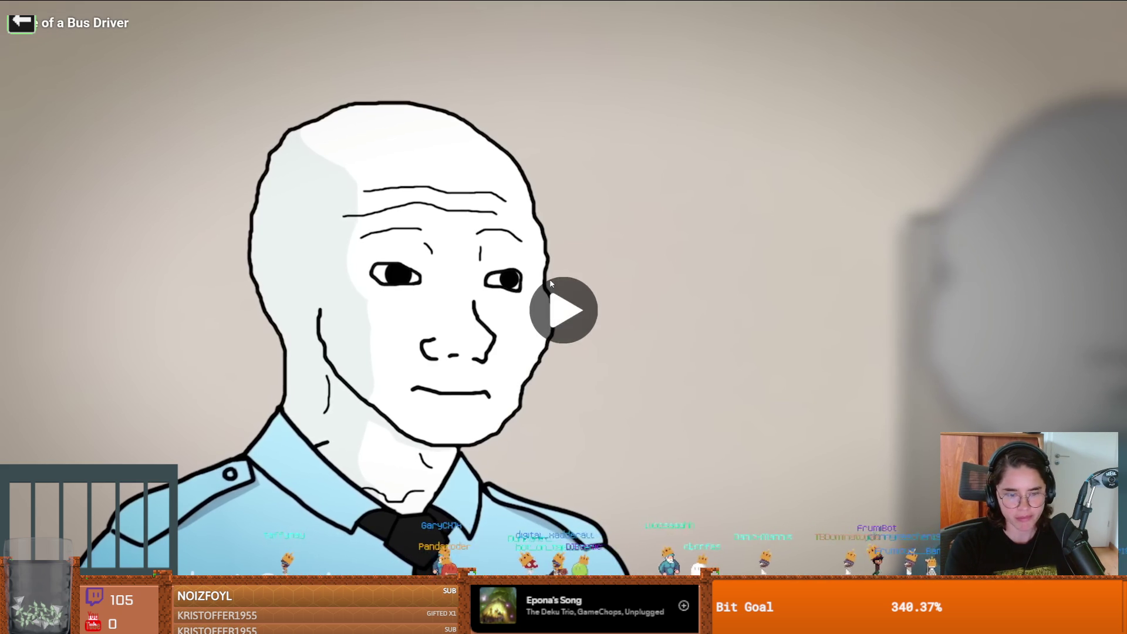
click(551, 283)
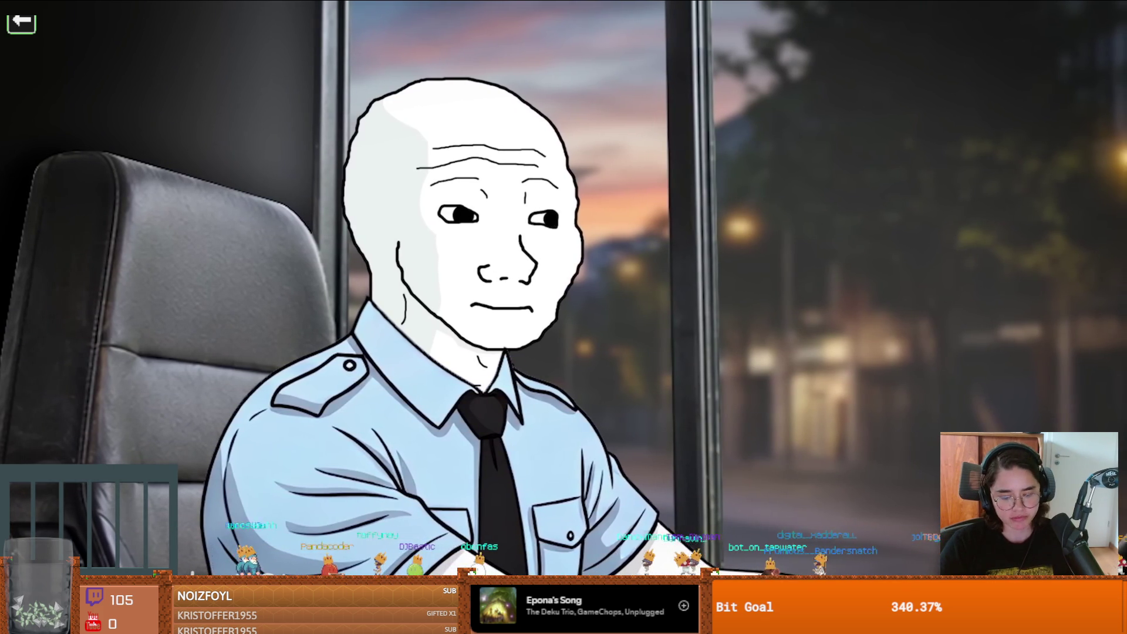
click(550, 283)
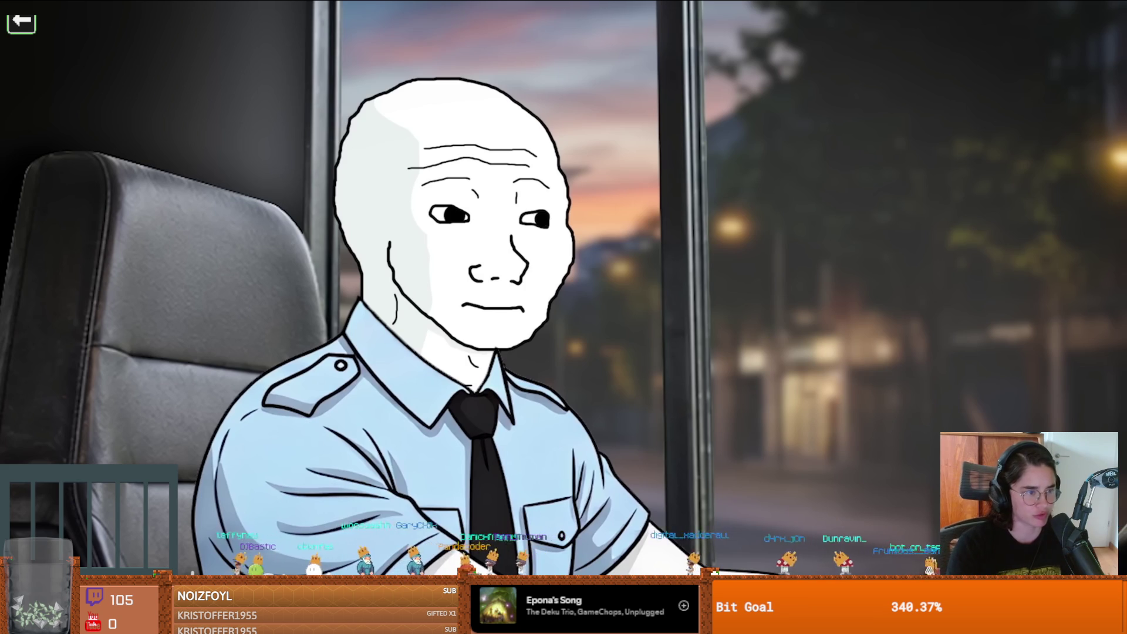
click(551, 283)
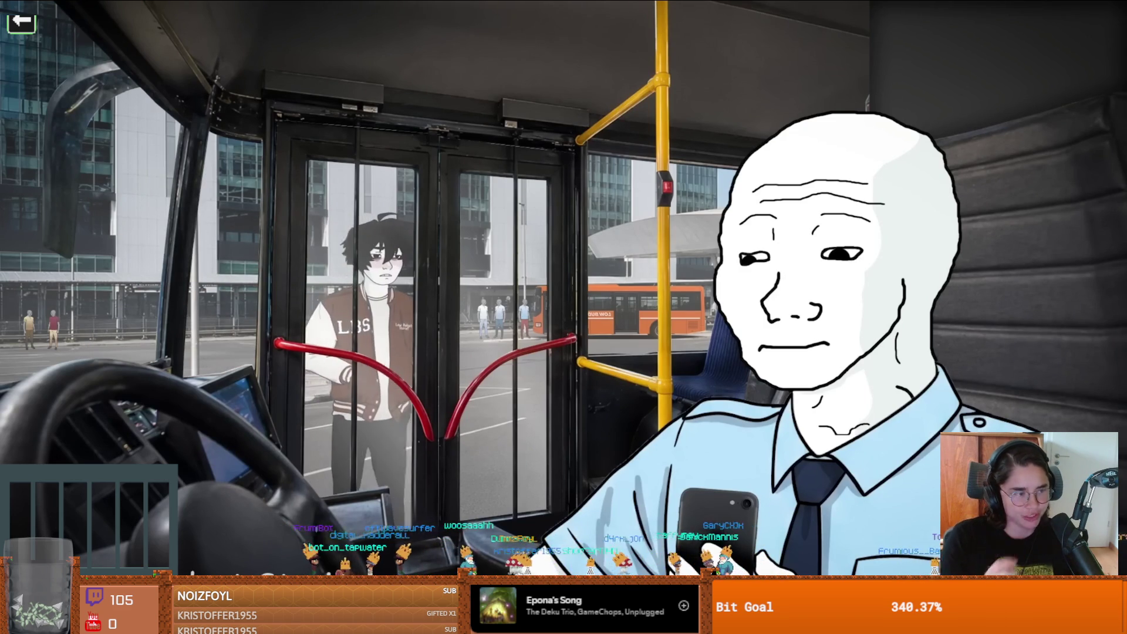
Briefly pause and resume the full-screen Life of a Bus Driver video
click(550, 284)
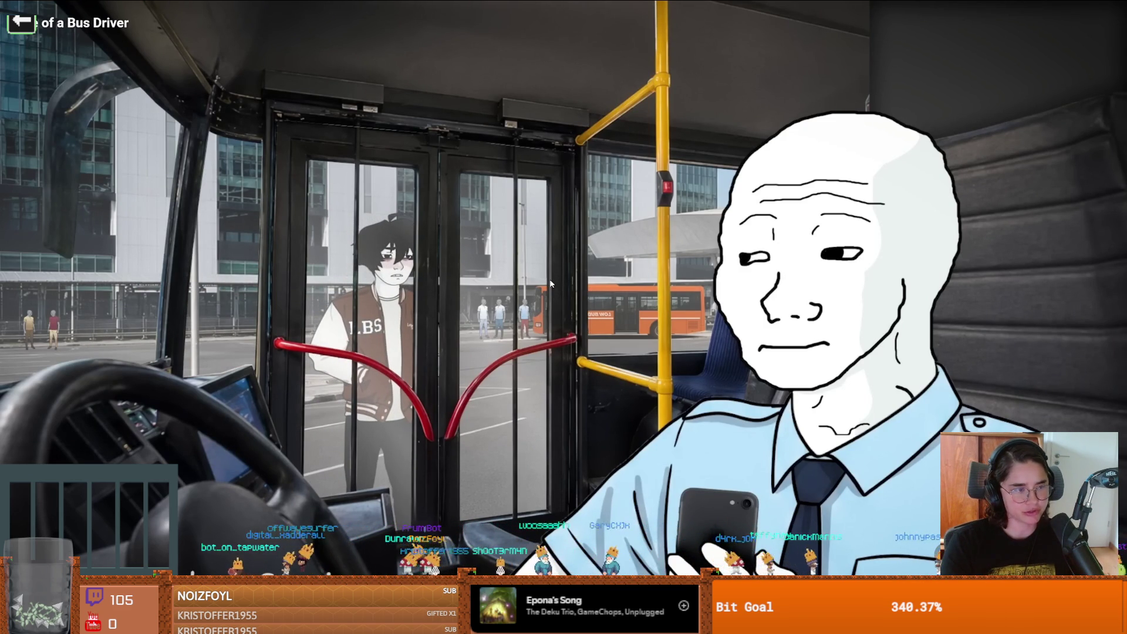
click(550, 284)
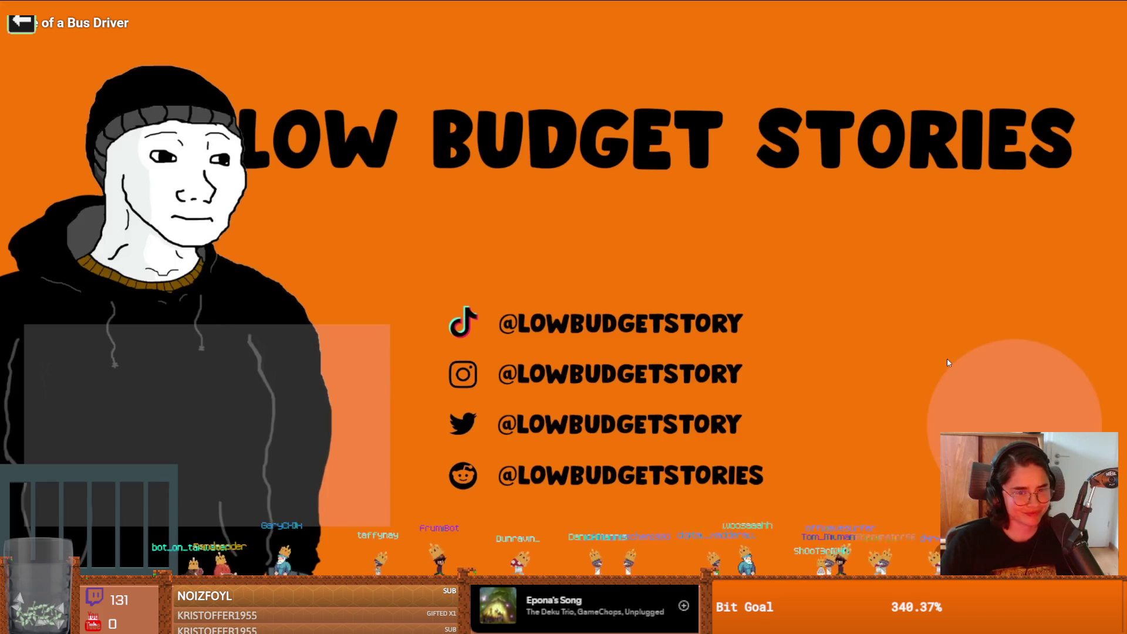
Pause the bus driver video, exit full screen, and go back to the Godot editor
click(946, 358)
key(Escape)
mouse_move(260, 524)
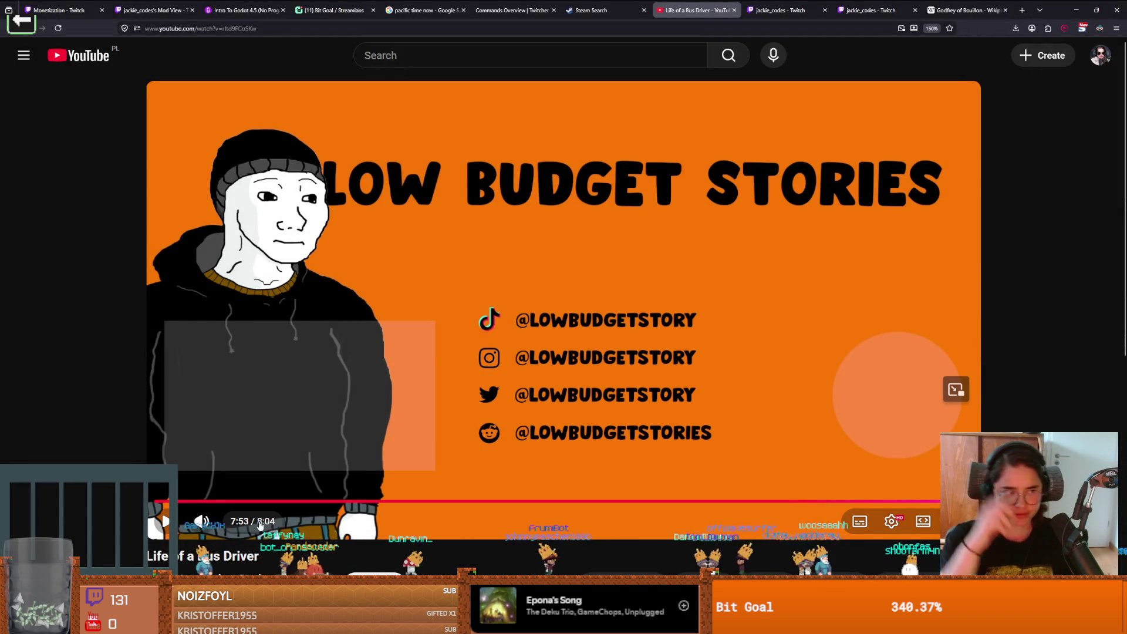
scroll(259, 523, down, 5)
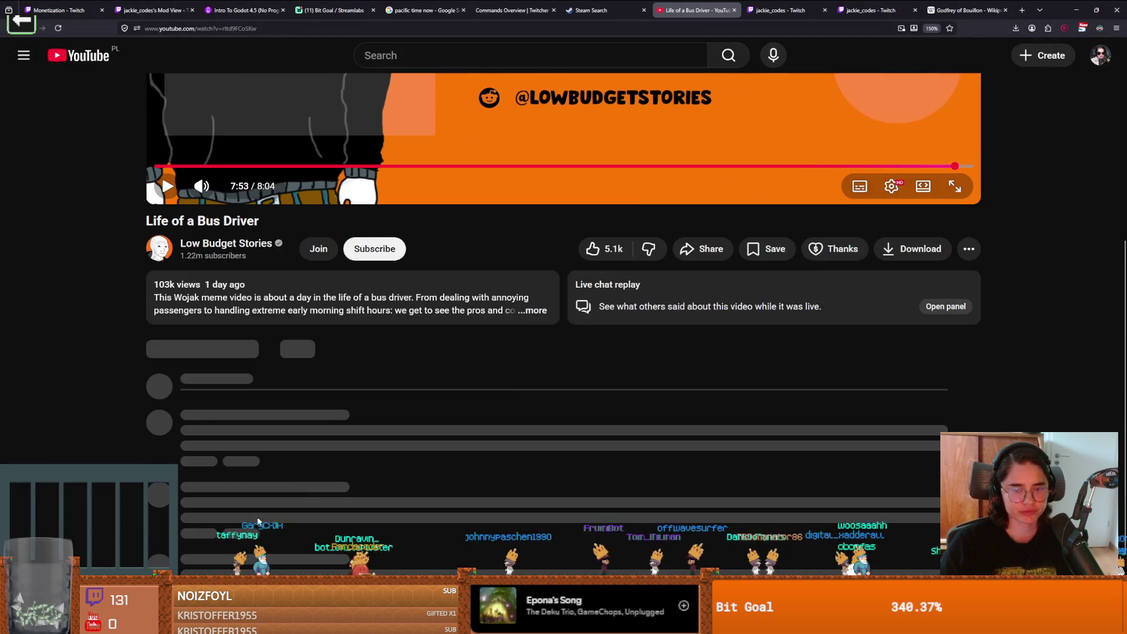
key(alt+Tab)
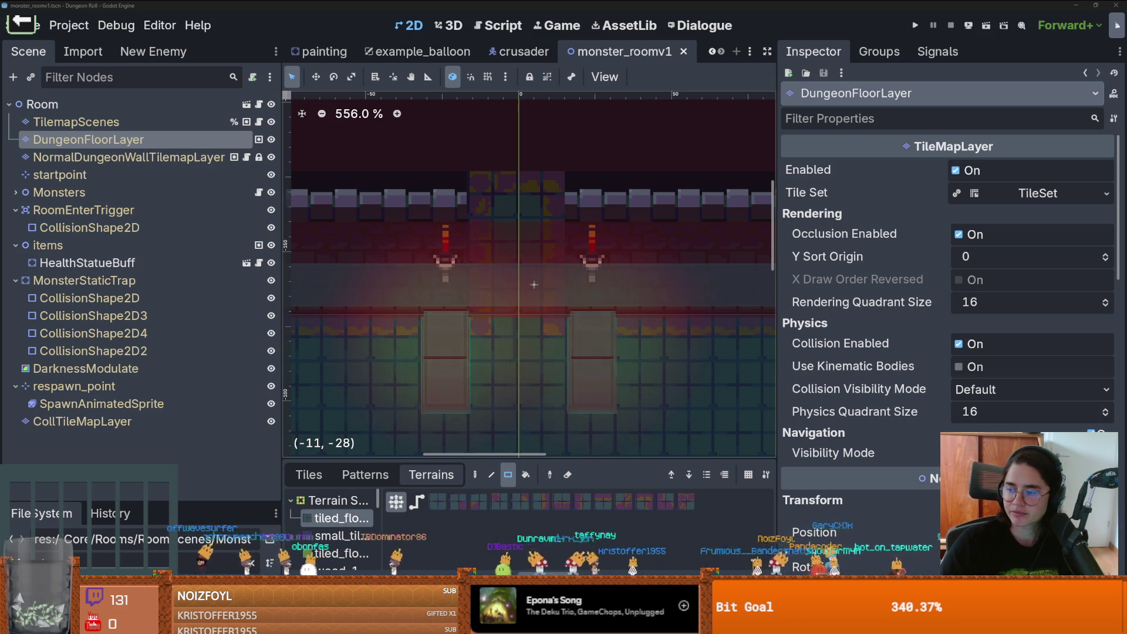
Zoom and pan around the monster_roomv1 room canvas, then save the scene
scroll(519, 305, up, 1)
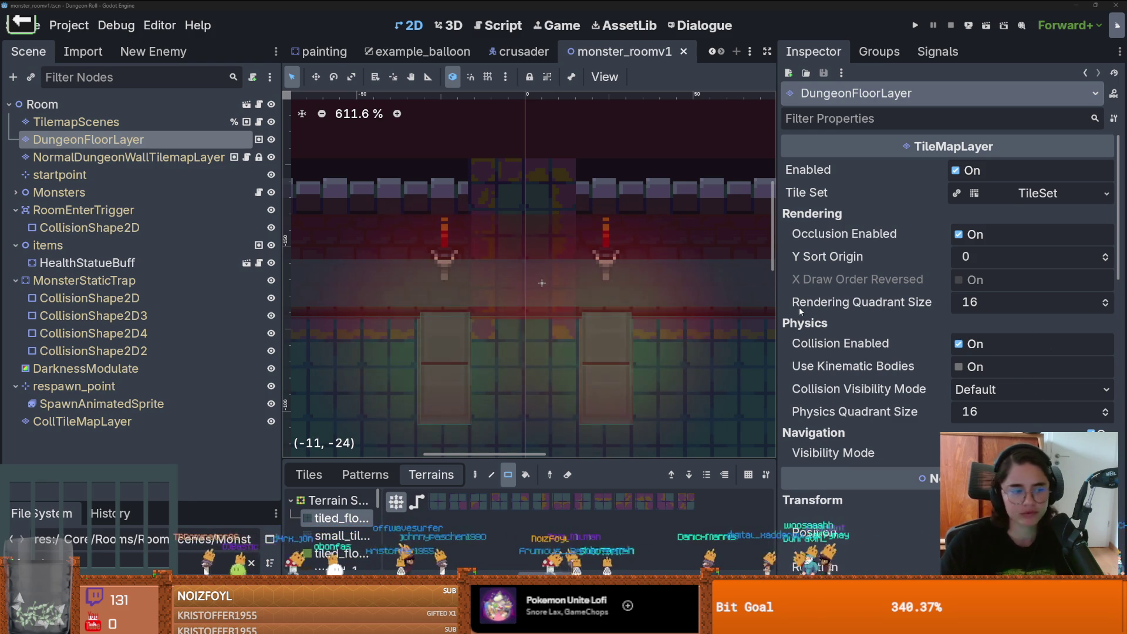
mouse_move(799, 308)
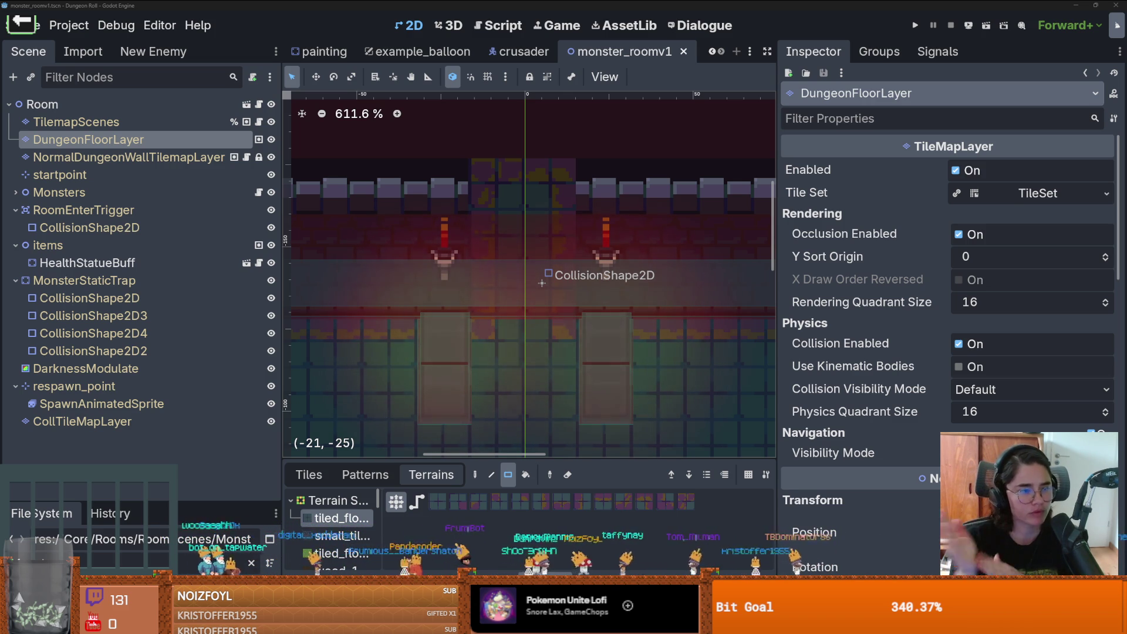
scroll(499, 287, down, 3)
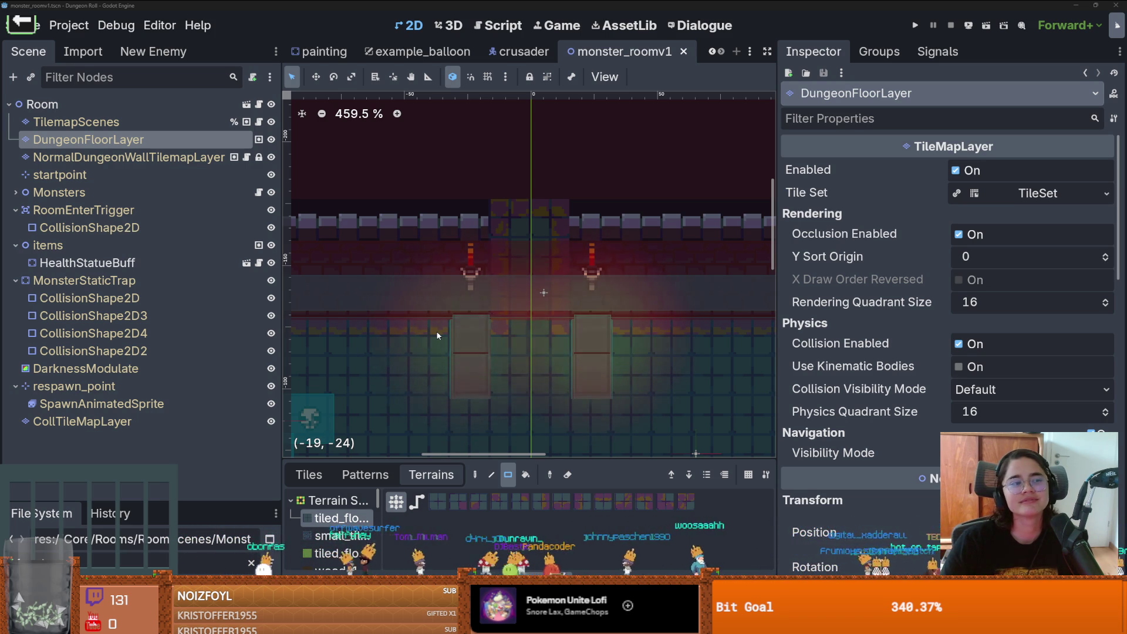
scroll(432, 332, down, 3)
scroll(431, 333, down, 1)
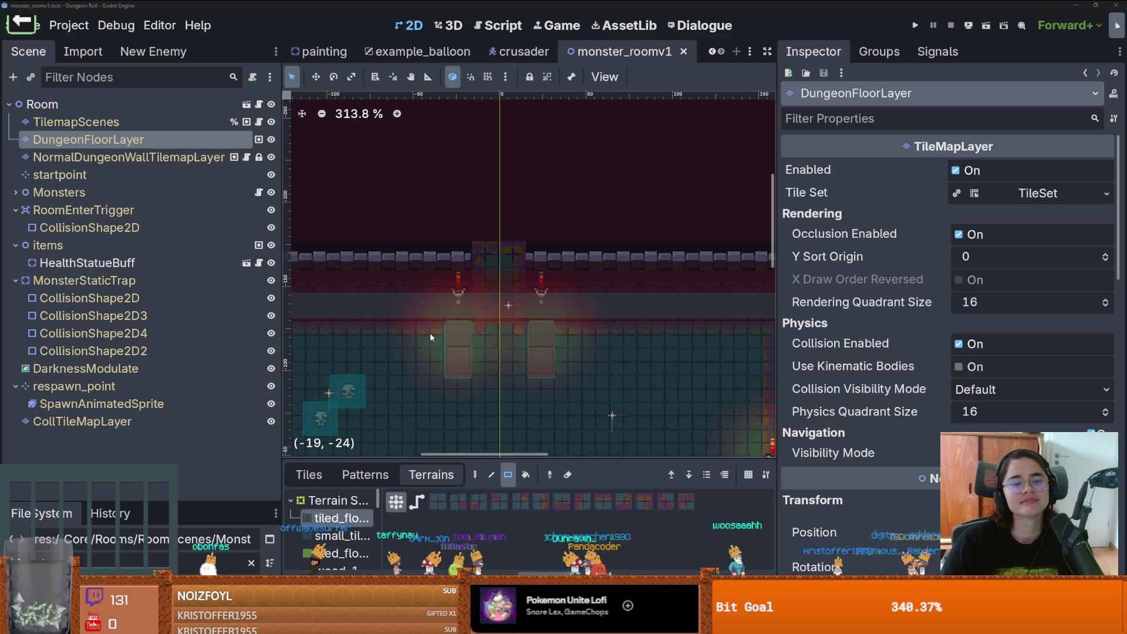
drag(429, 333, 490, 245)
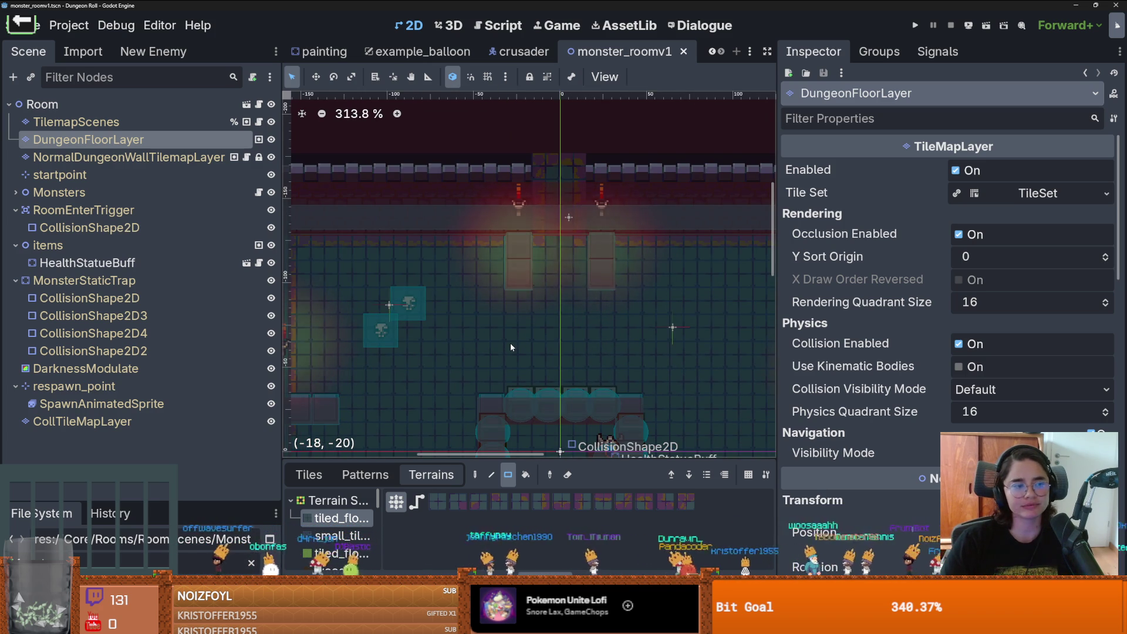
key(ctrl+s)
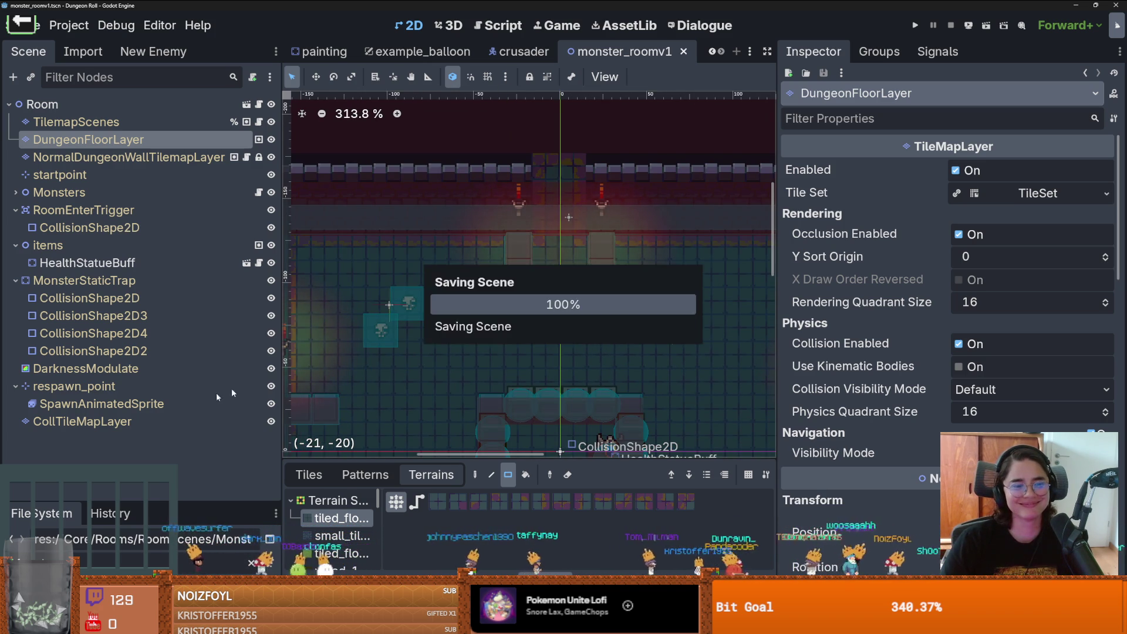
Drag the Scene/FileSystem splitter upward so the FileSystem dock lists the monster room files
drag(192, 503, 192, 374)
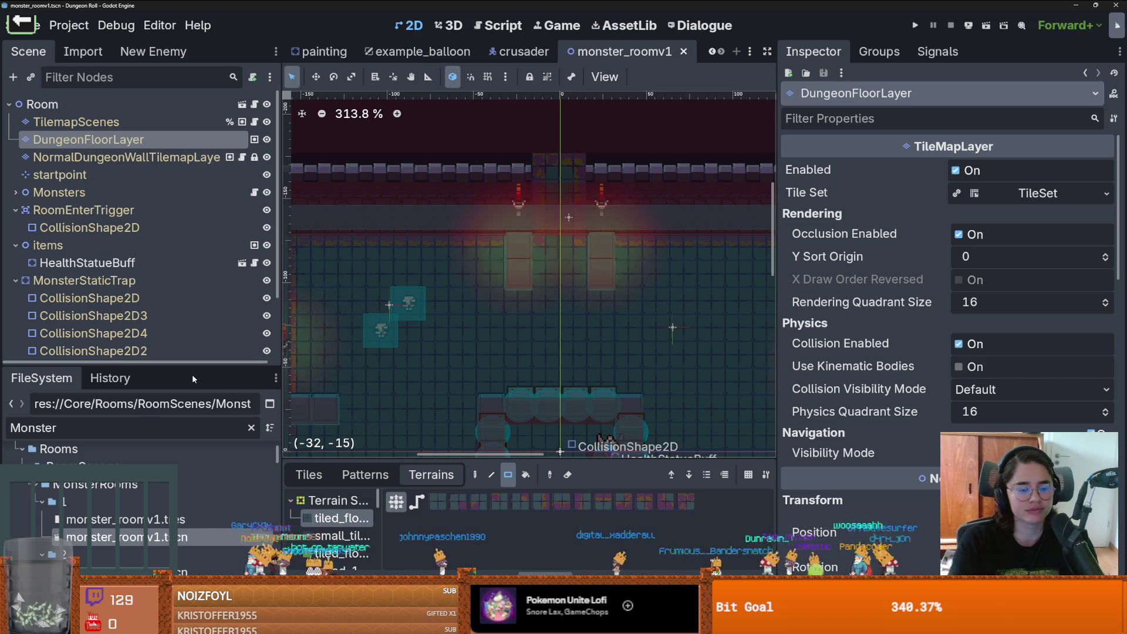
Resize the scene tree and file panels and narrow the left docks to widen the canvas
mouse_move(192, 368)
mouse_down()
mouse_move(206, 446)
mouse_move(220, 326)
mouse_up()
drag(282, 447, 250, 447)
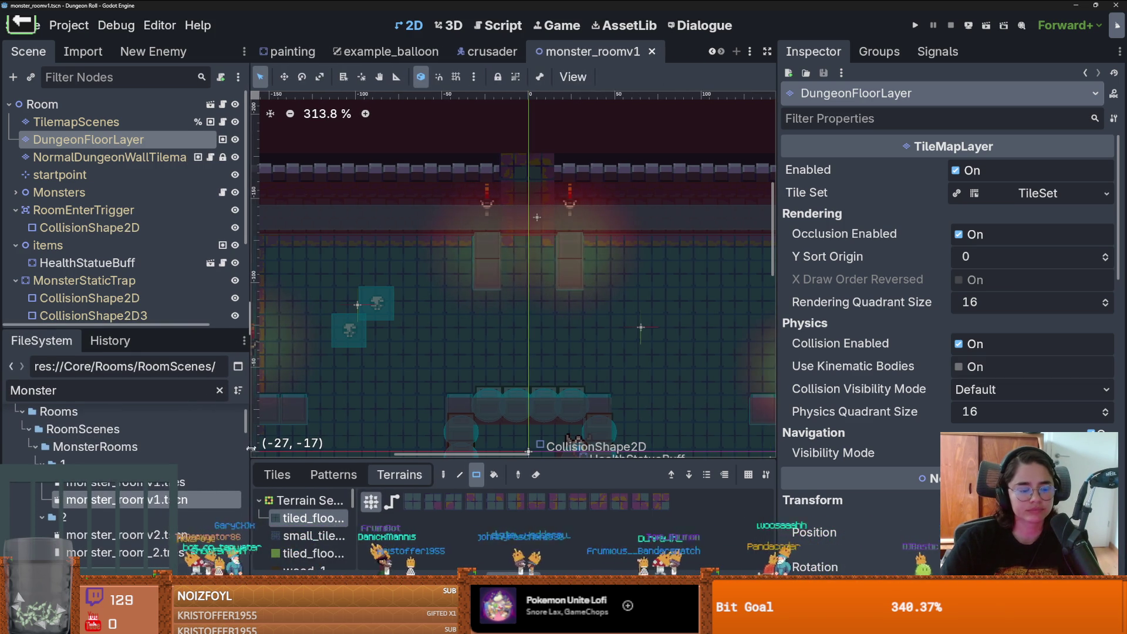
click(258, 454)
Zoom the 2D viewport in and out until the whole dungeon room fits
scroll(424, 363, down, 5)
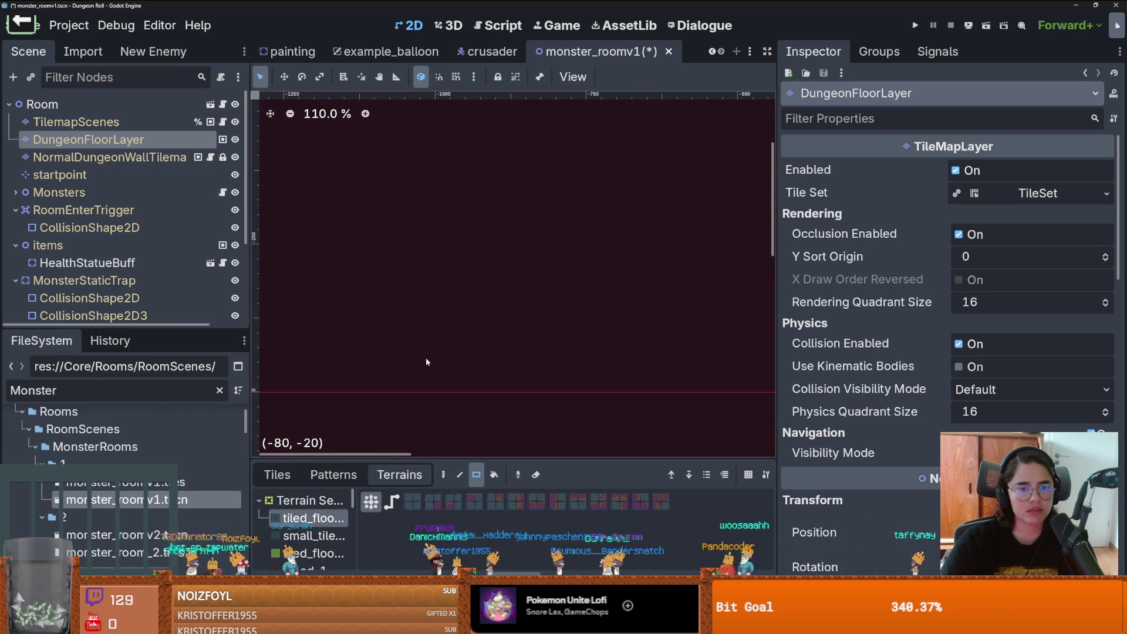
scroll(433, 357, down, 9)
scroll(583, 389, up, 12)
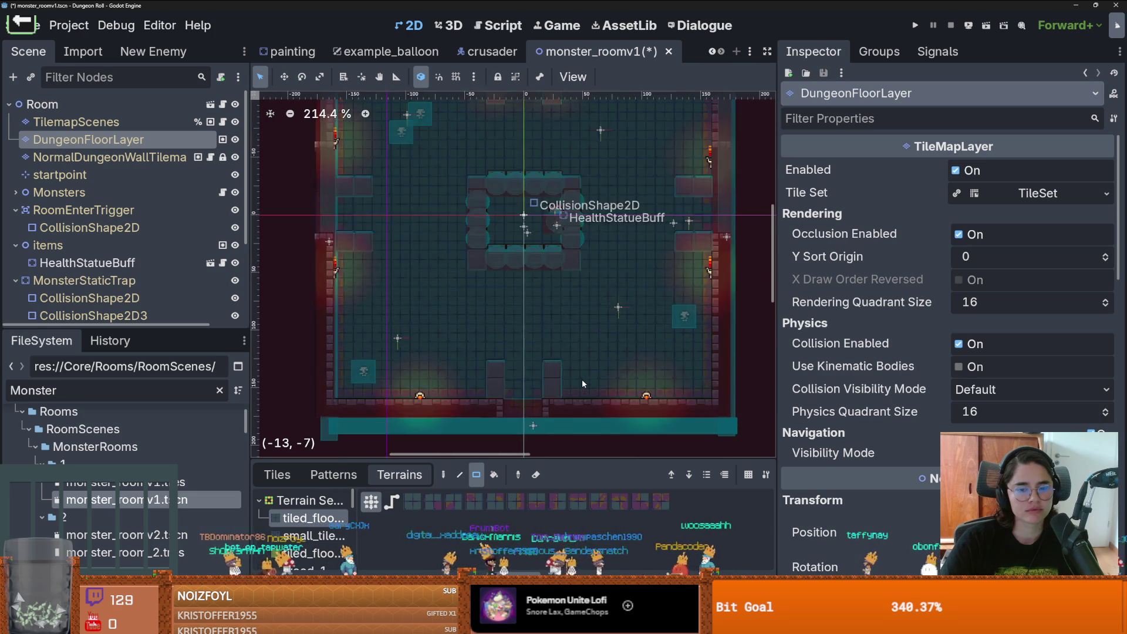
scroll(582, 379, down, 5)
scroll(581, 379, up, 1)
scroll(582, 401, up, 1)
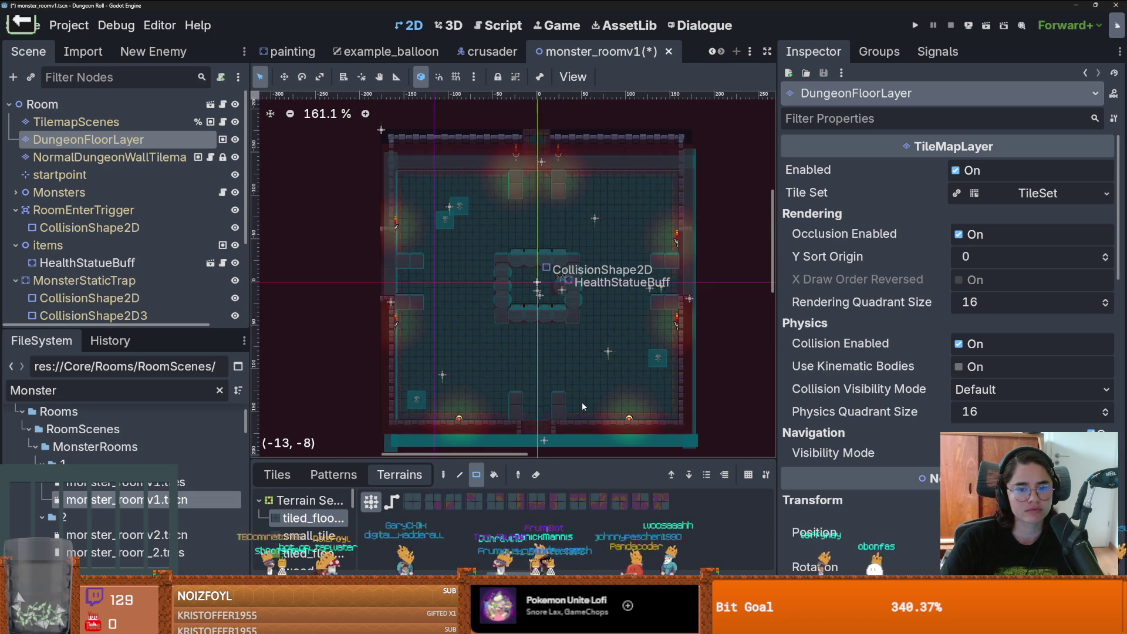
scroll(582, 401, up, 2)
scroll(582, 401, down, 1)
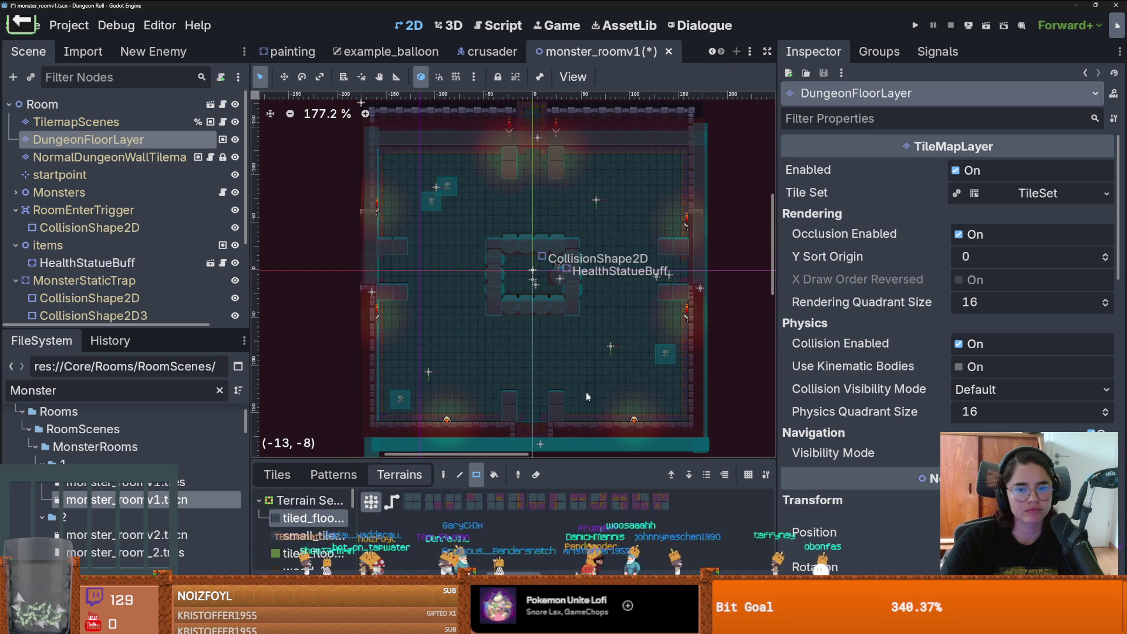
scroll(583, 407, up, 1)
scroll(567, 370, down, 1)
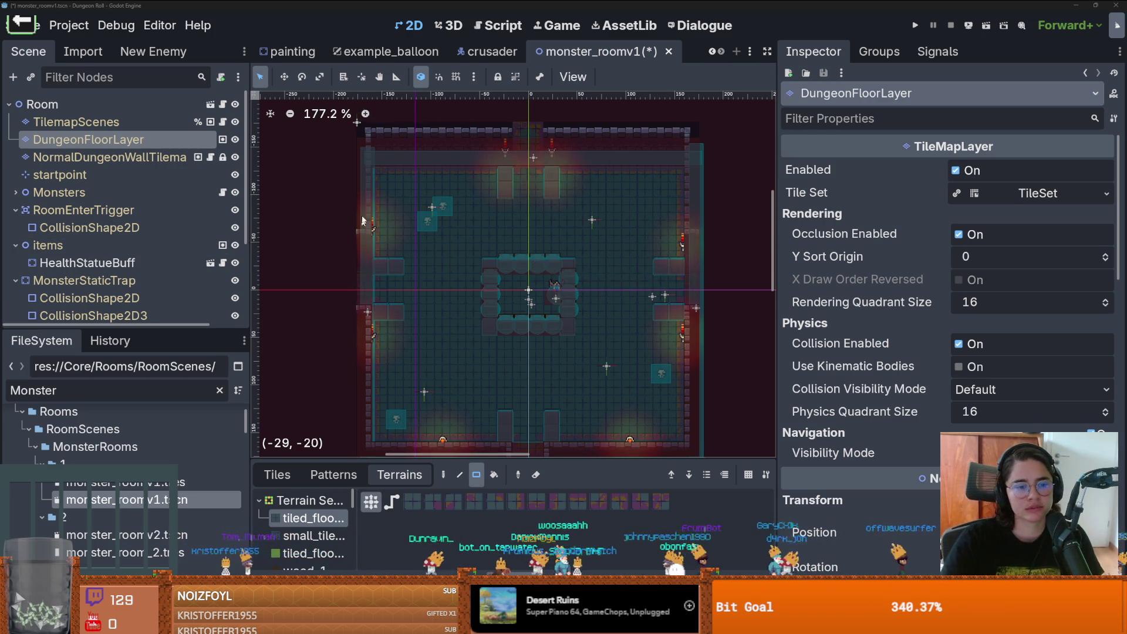
Enlarge the file list, save the room scene, and collapse the MonsterRooms and RoomScenes folders
drag(123, 330, 123, 115)
key(ctrl+s)
mouse_move(245, 245)
mouse_down()
mouse_move(259, 536)
mouse_move(263, 256)
mouse_move(252, 194)
mouse_up()
click(35, 290)
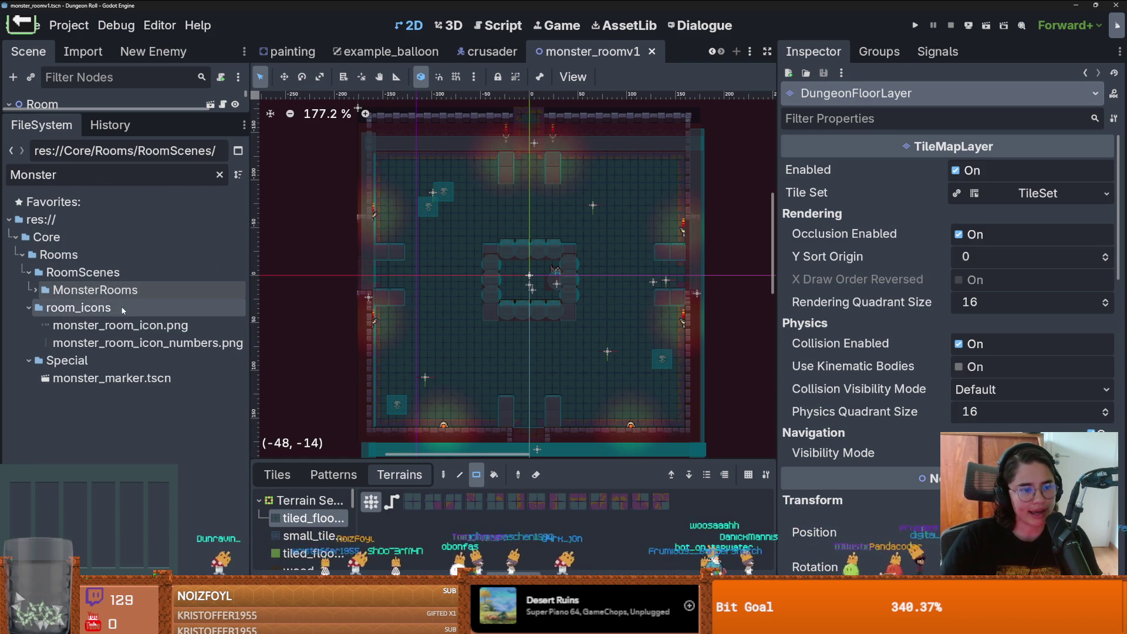
key(ctrl+s)
click(27, 276)
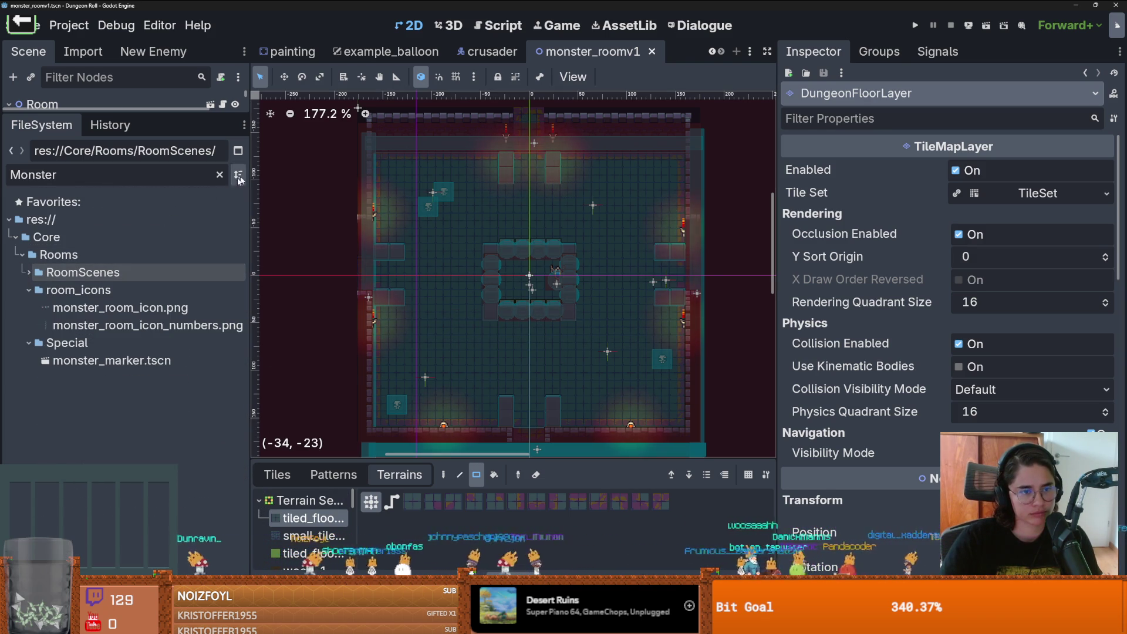
Clear the Monster filter and browse to GodfreyofBouillon/Upgrades to inspect DefenceBoost1.tres
click(220, 174)
scroll(242, 364, up, 5)
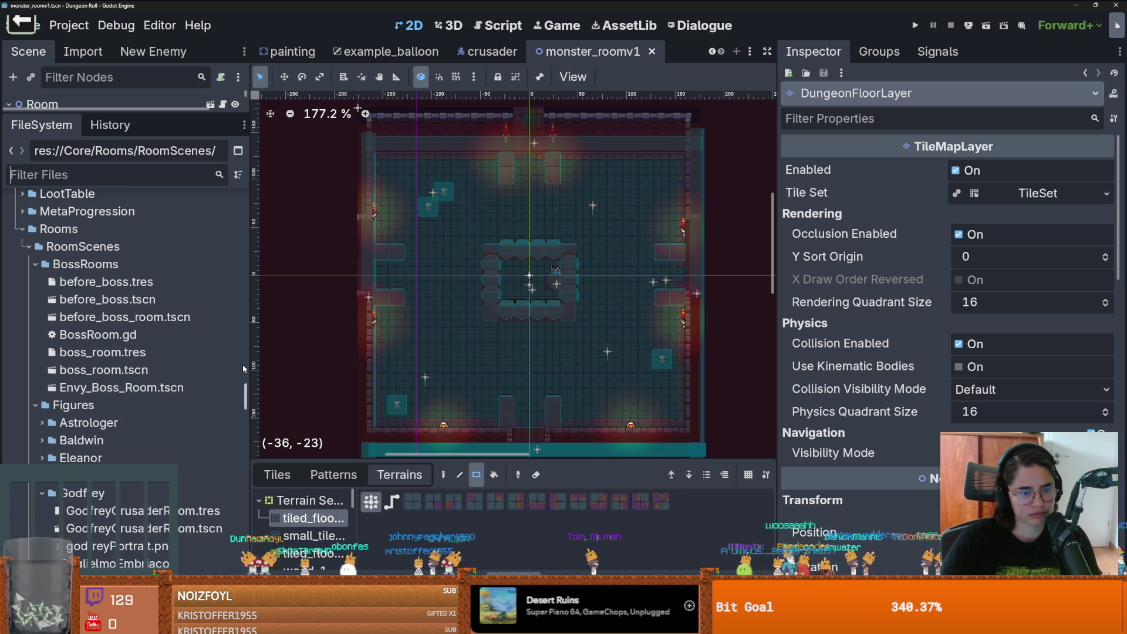
scroll(243, 368, up, 15)
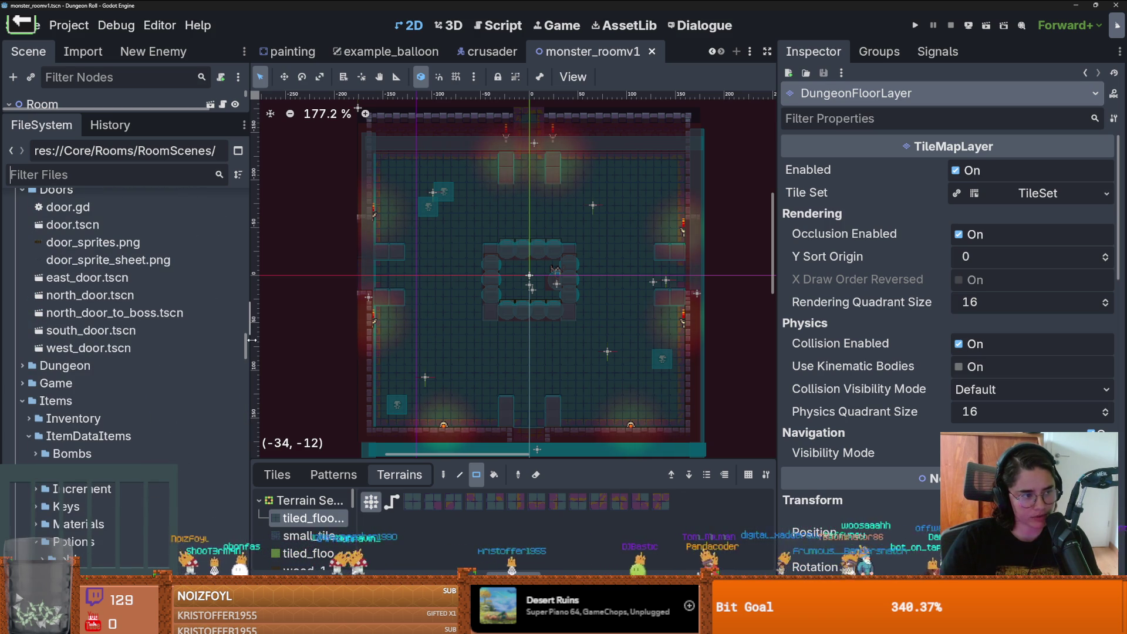
scroll(39, 367, up, 5)
scroll(38, 367, down, 20)
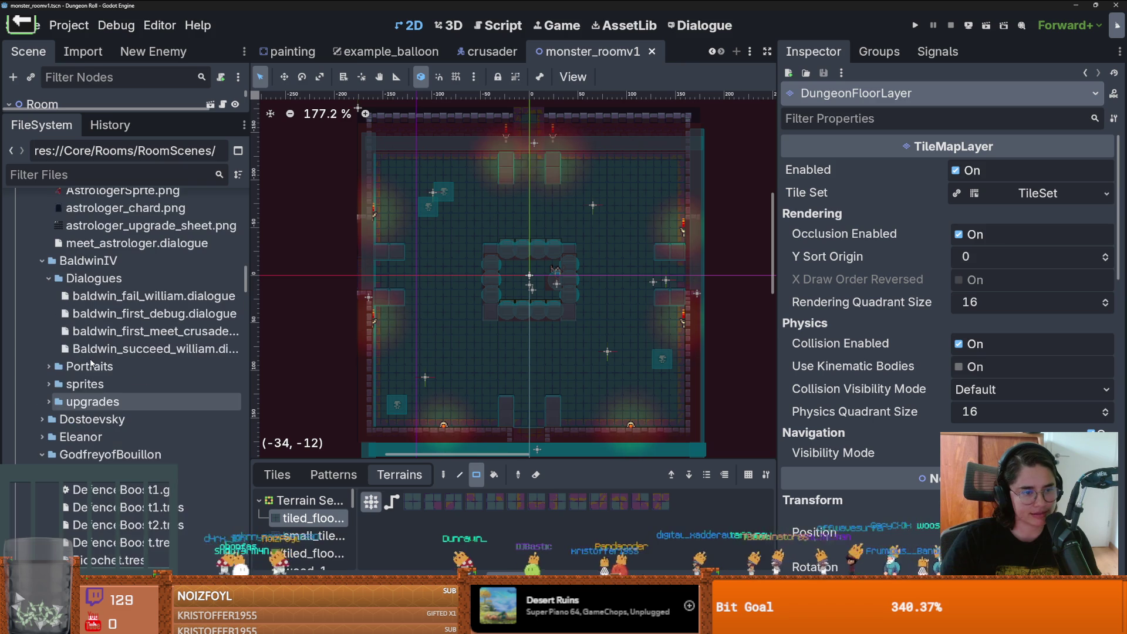
scroll(116, 374, down, 5)
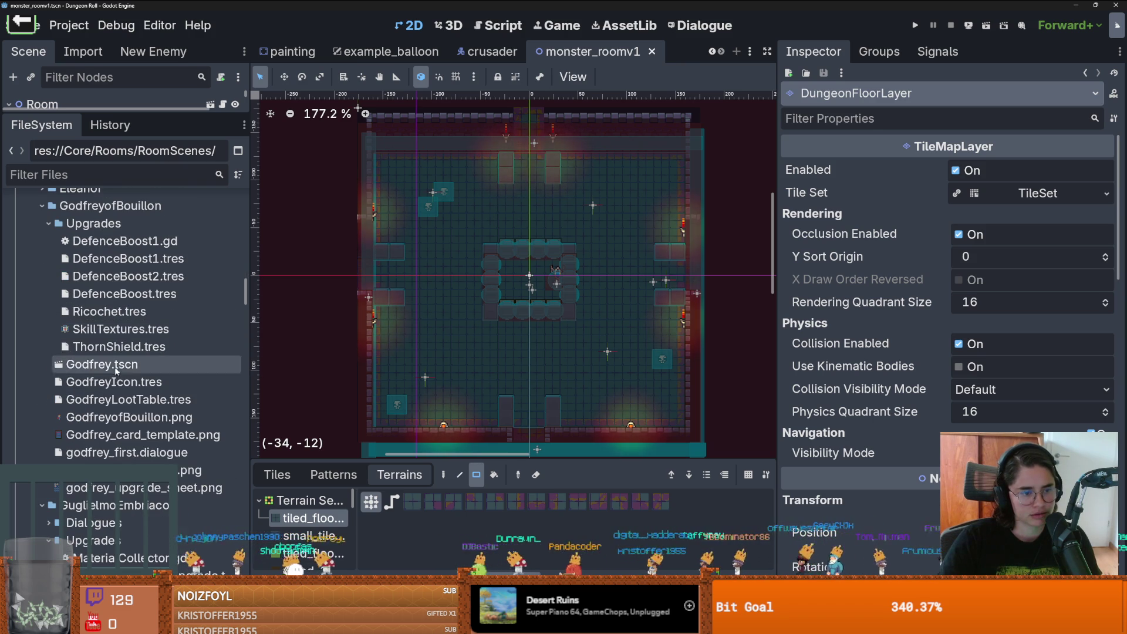
click(124, 259)
Inspect DefenceBoost2.tres and DefenceBoost.tres, then choose Delete on DefenceBoost.tres
click(124, 276)
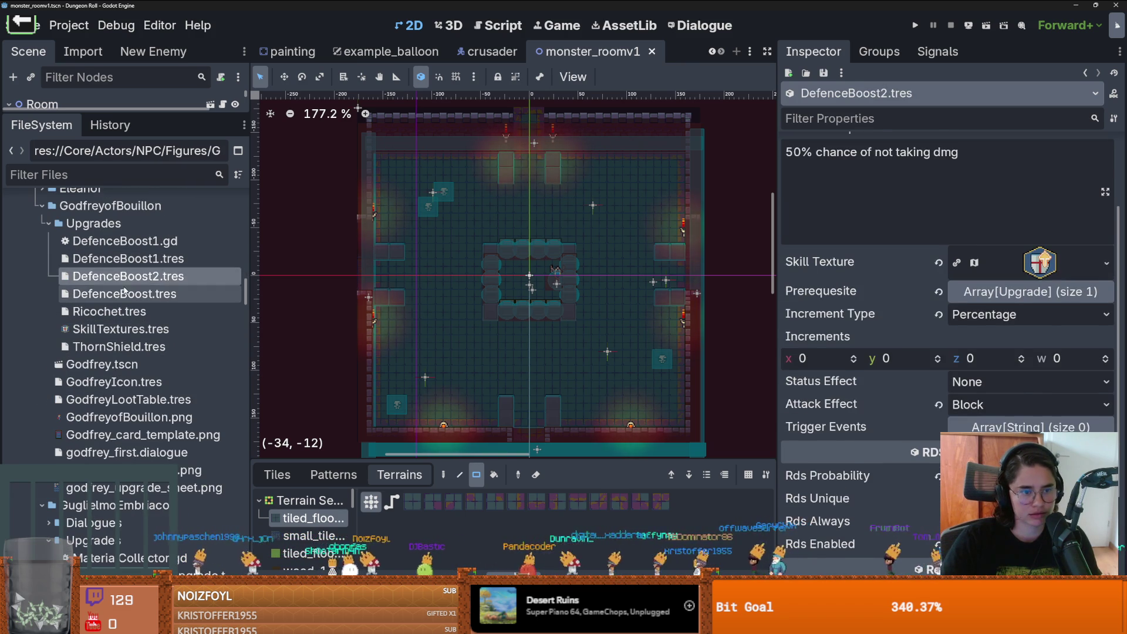
click(124, 292)
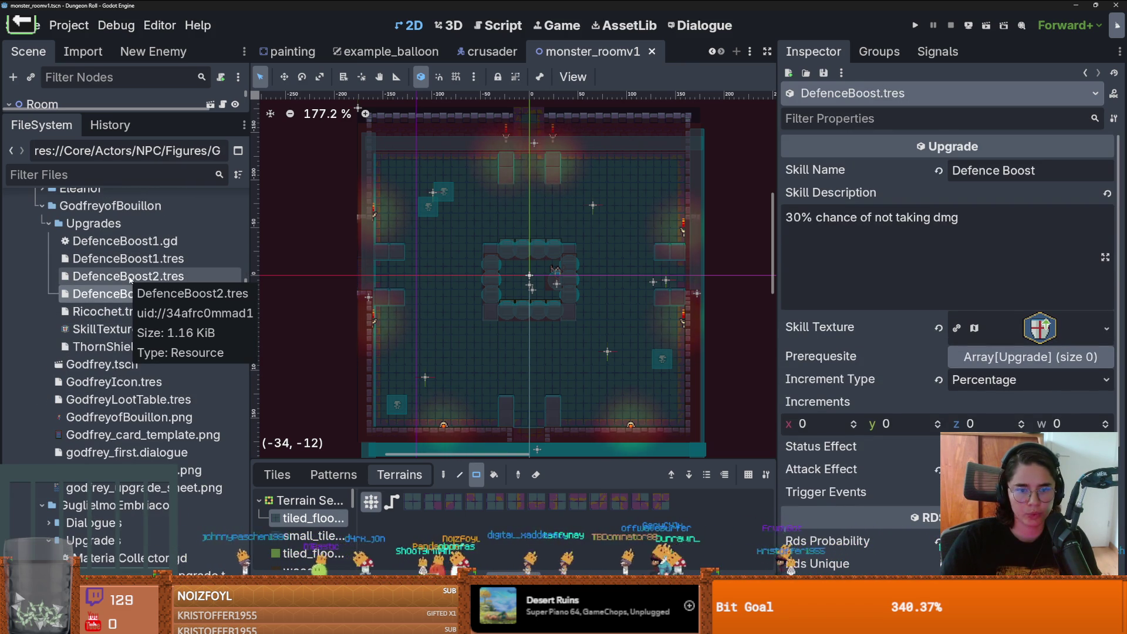
right_click(134, 293)
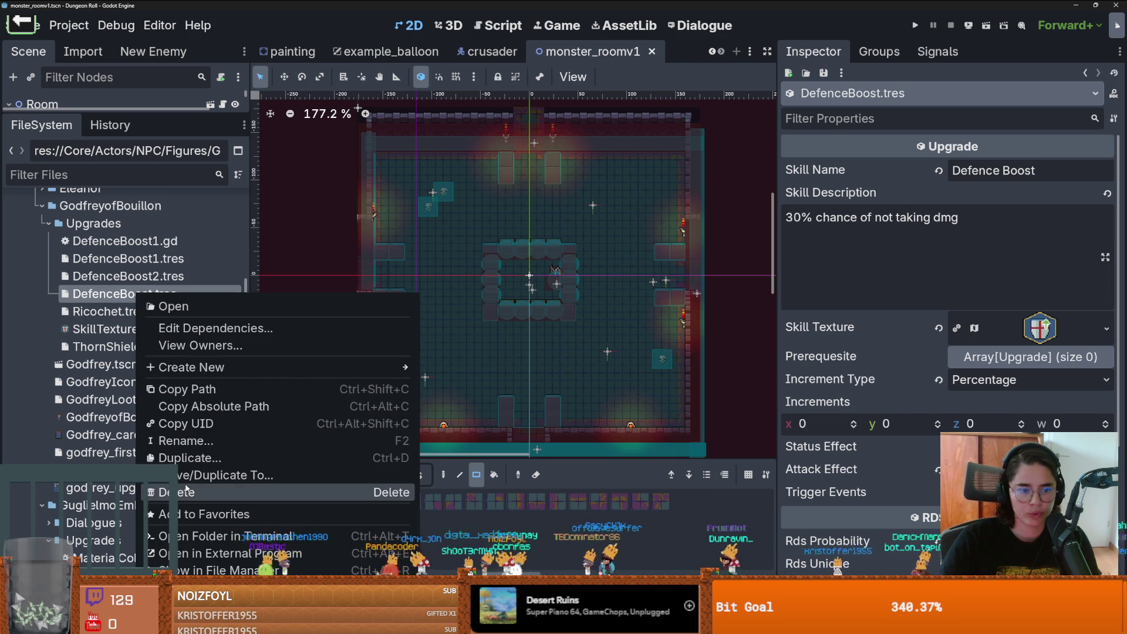
click(187, 492)
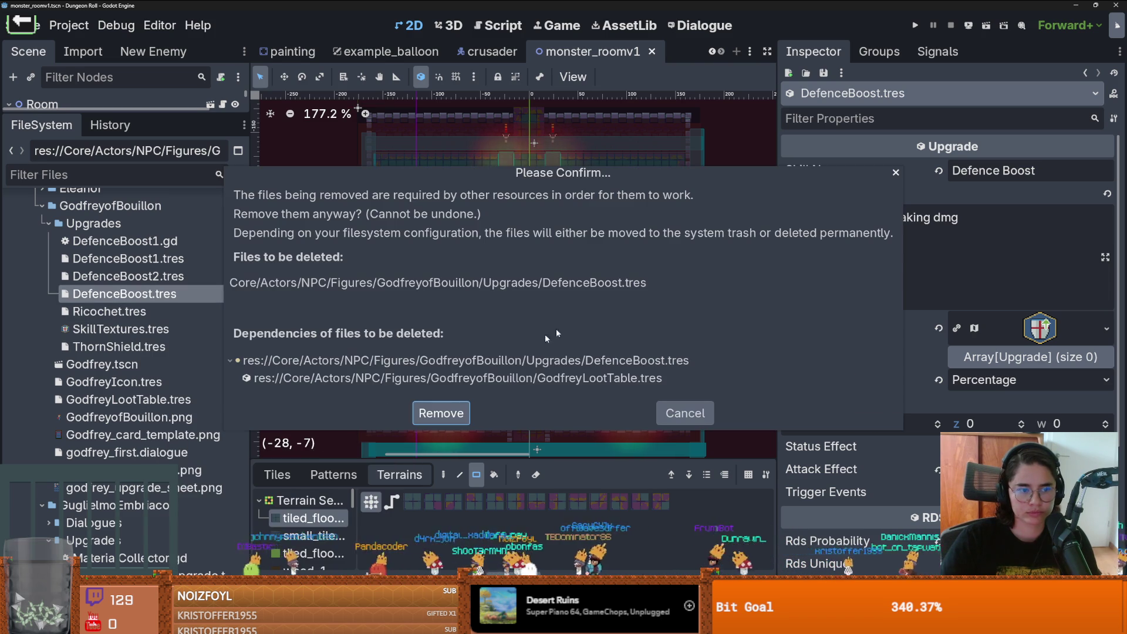
Confirm deleting DefenceBoost.tres and put DefenceBoost1.tres into slot 0 of GodfreyLootTable.tres
click(443, 420)
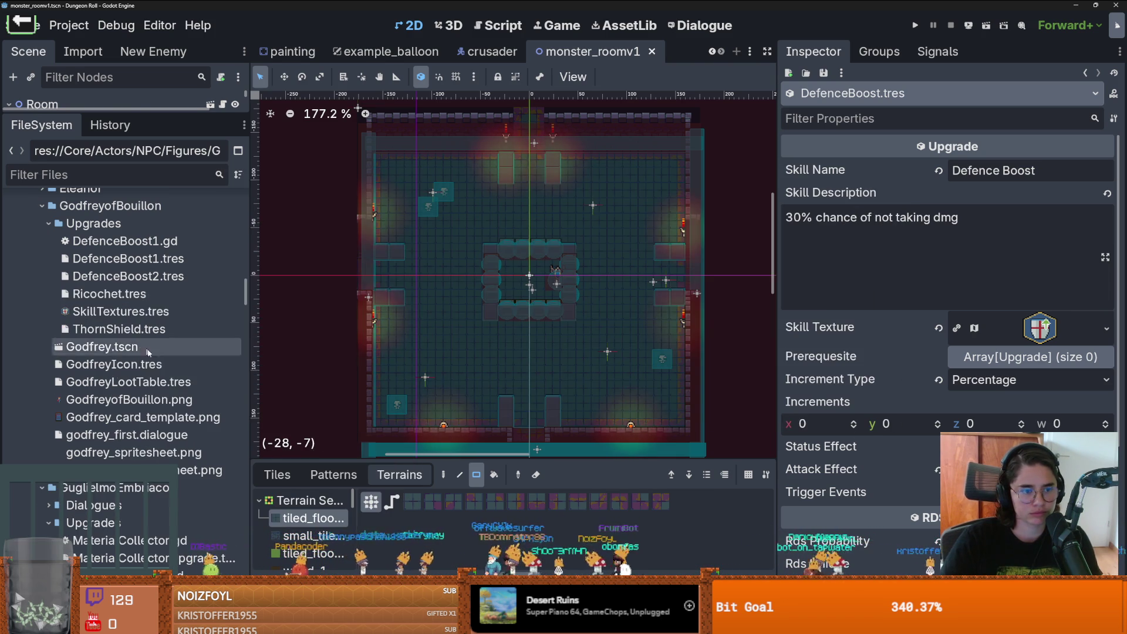
click(204, 383)
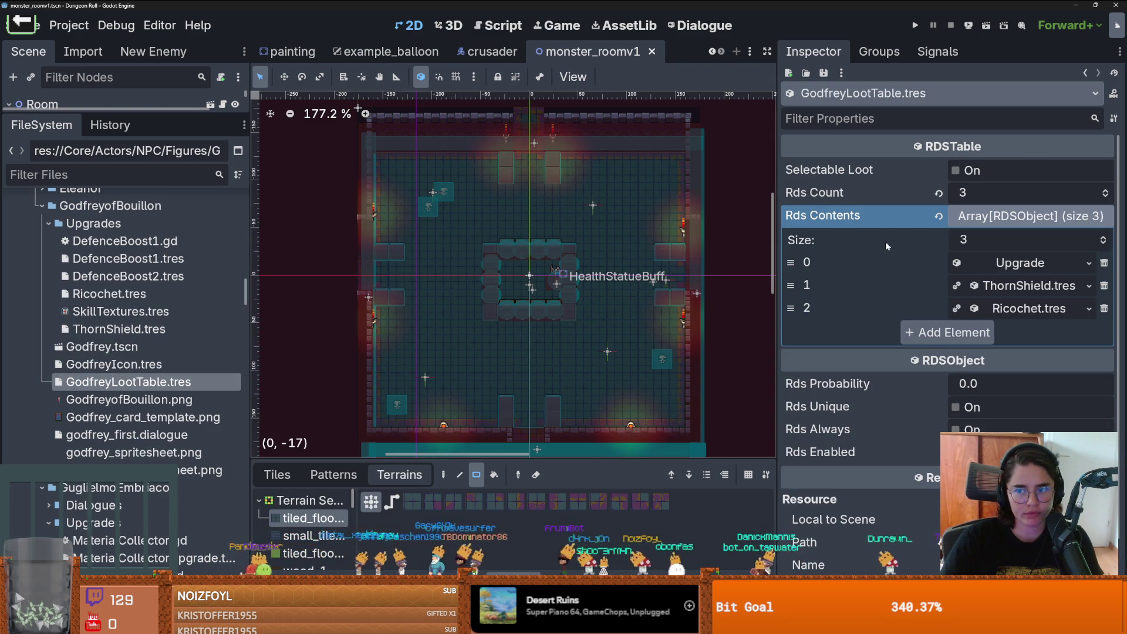
drag(130, 259, 1083, 269)
Add a fourth loot slot holding DefenceBoost2.tres and expand that entry's properties
click(1104, 239)
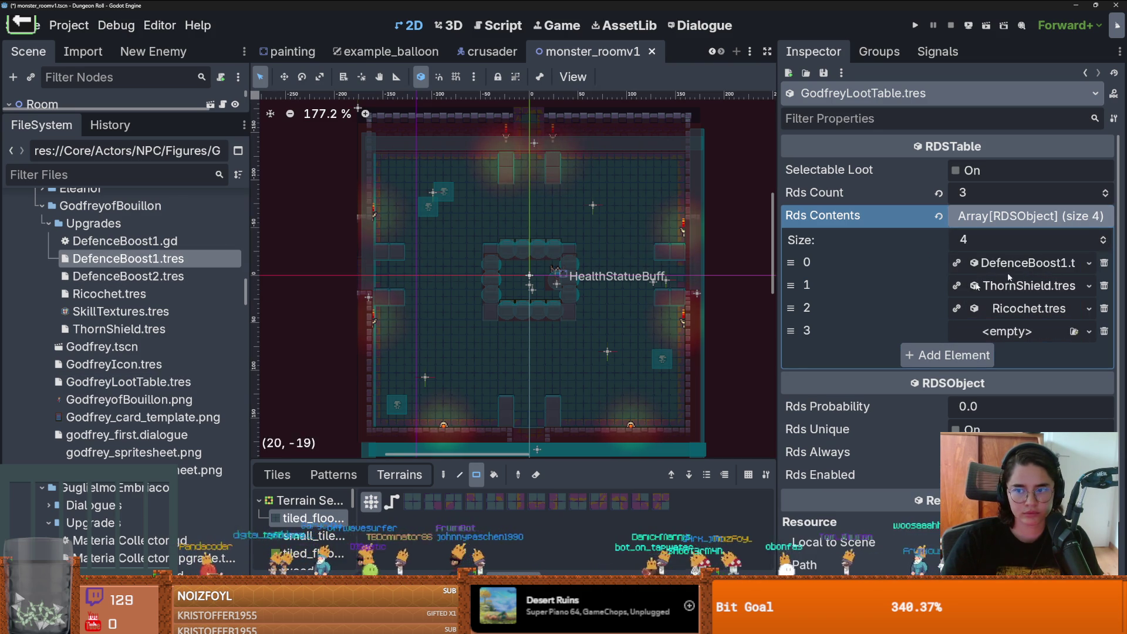
drag(129, 276, 998, 332)
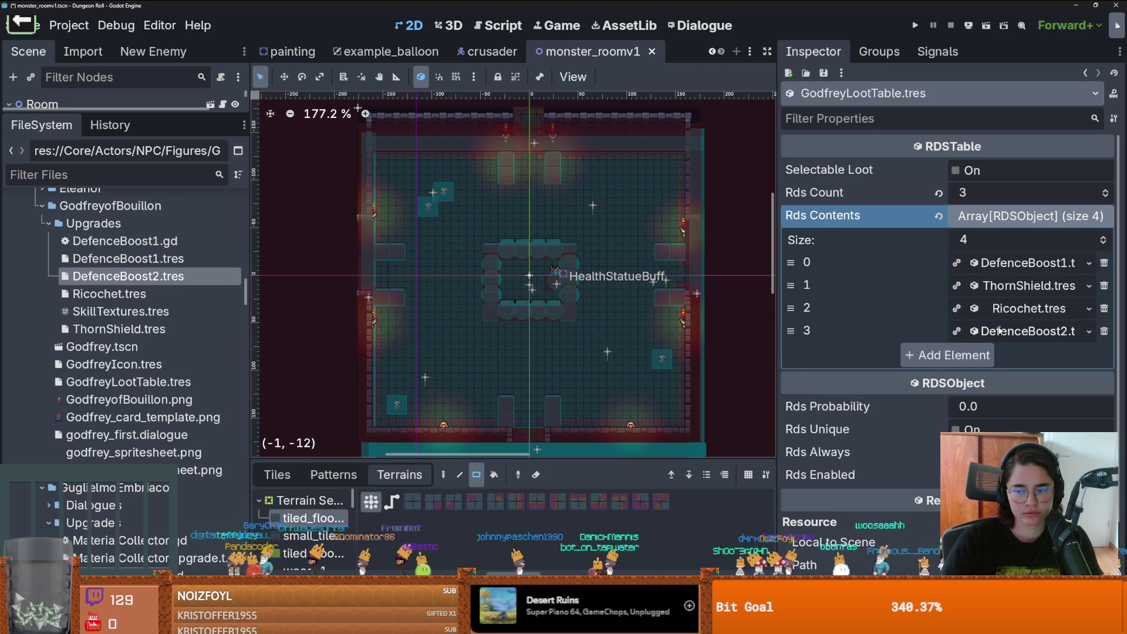
click(1027, 331)
scroll(1031, 367, down, 3)
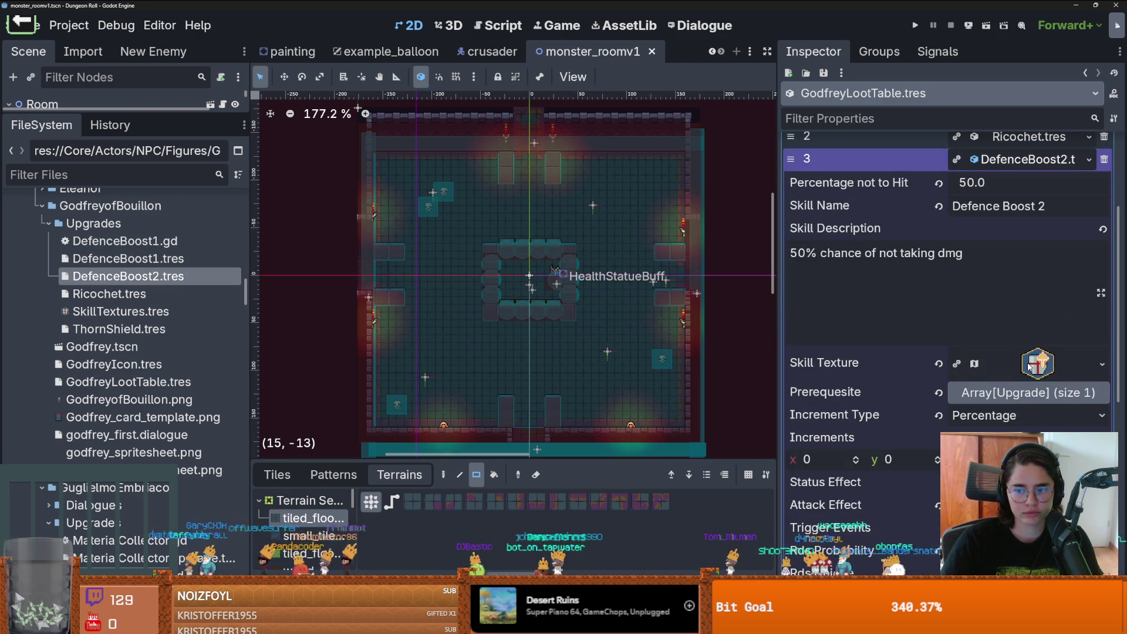
scroll(154, 262, up, 4)
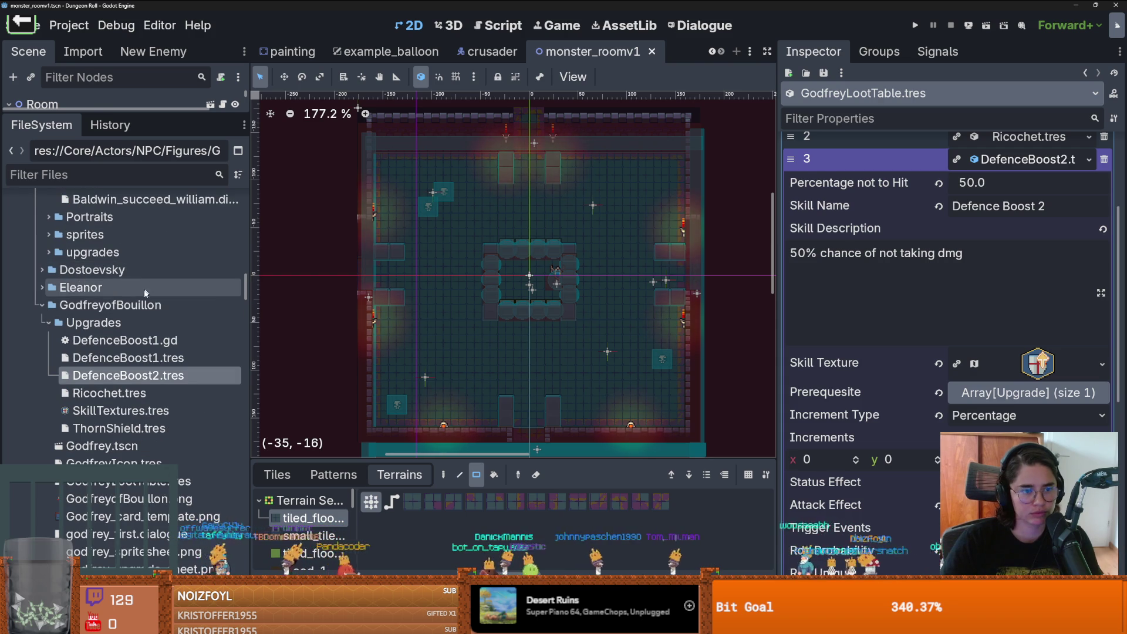
Open DefenceBoost1.gd in a wider code area and select GodfreyUpgrades to inspect its error
double_click(117, 340)
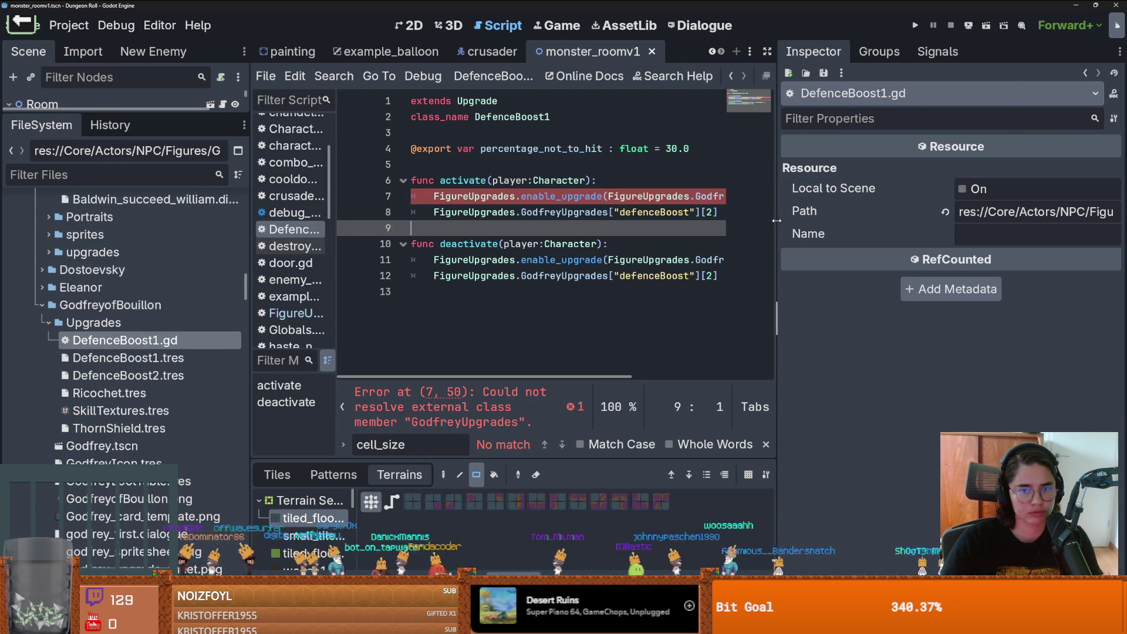
drag(776, 222, 1002, 222)
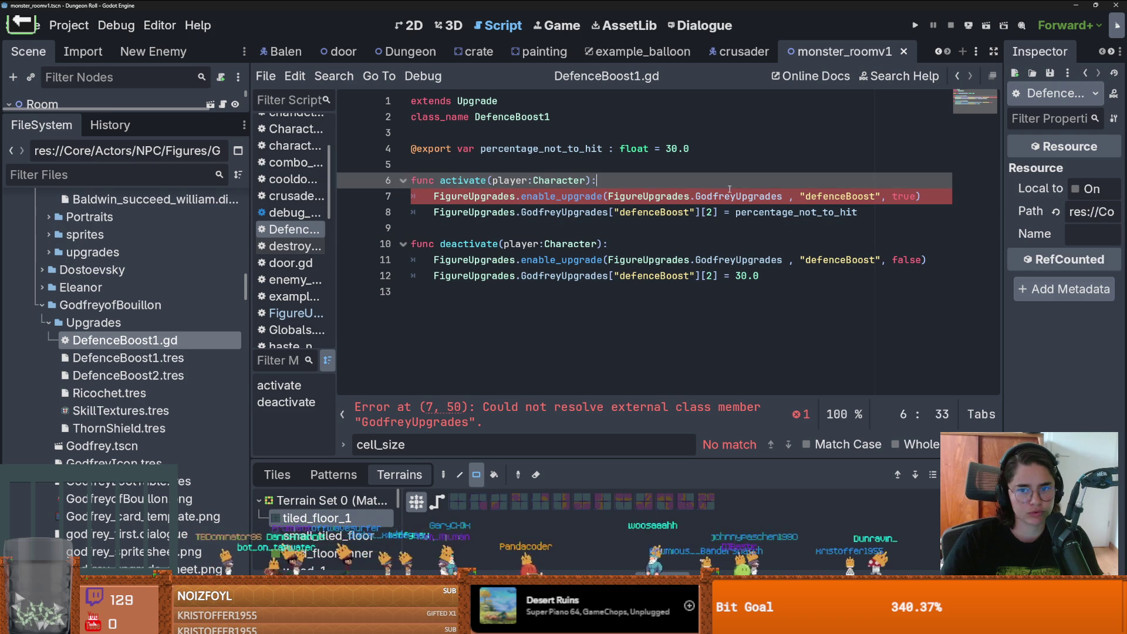
double_click(728, 195)
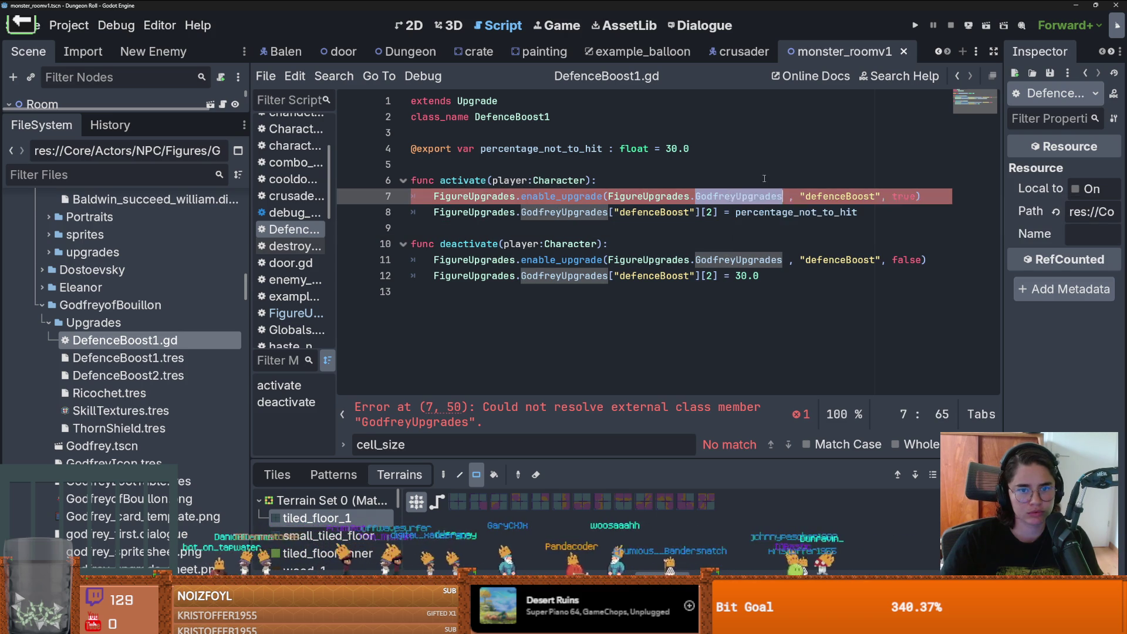
Try replacing 30.0 on line 12 with percentage_not_to_hit, then undo it
double_click(794, 212)
key(ctrl+c)
key(Down)
key(Down)
key(Down)
key(ctrl+shift+Left)
key(ctrl+v)
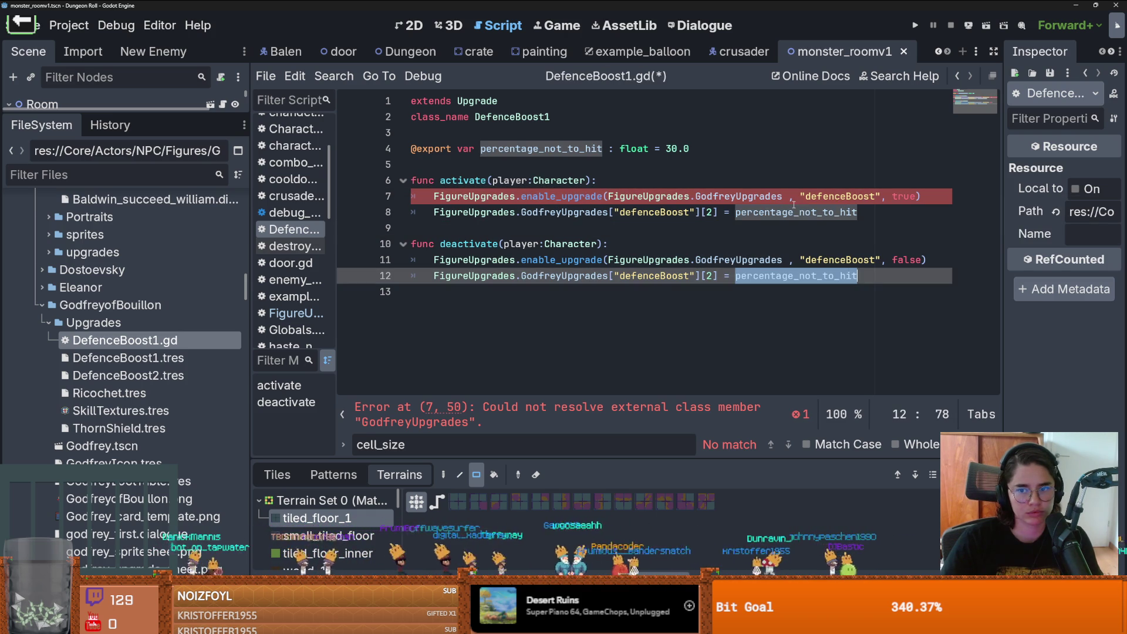
key(ctrl+z)
Test commenting out line 7, undo it, and open FigureUpgrades.gd at its DEFENCE_BOOST preload
click(784, 201)
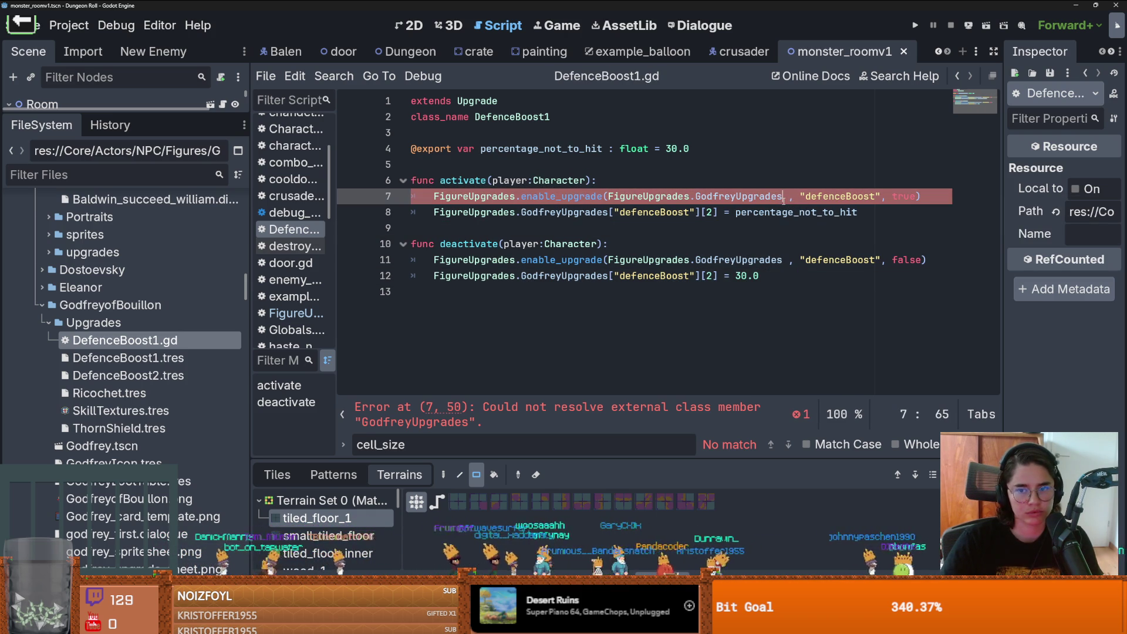
key(ctrl+k)
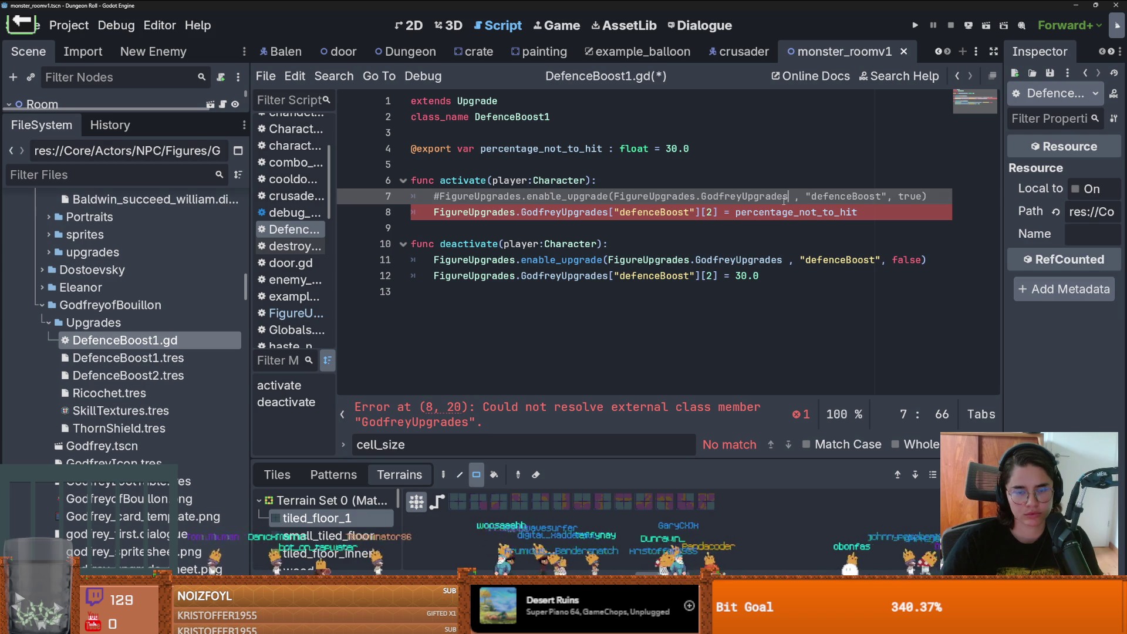
key(ctrl+z)
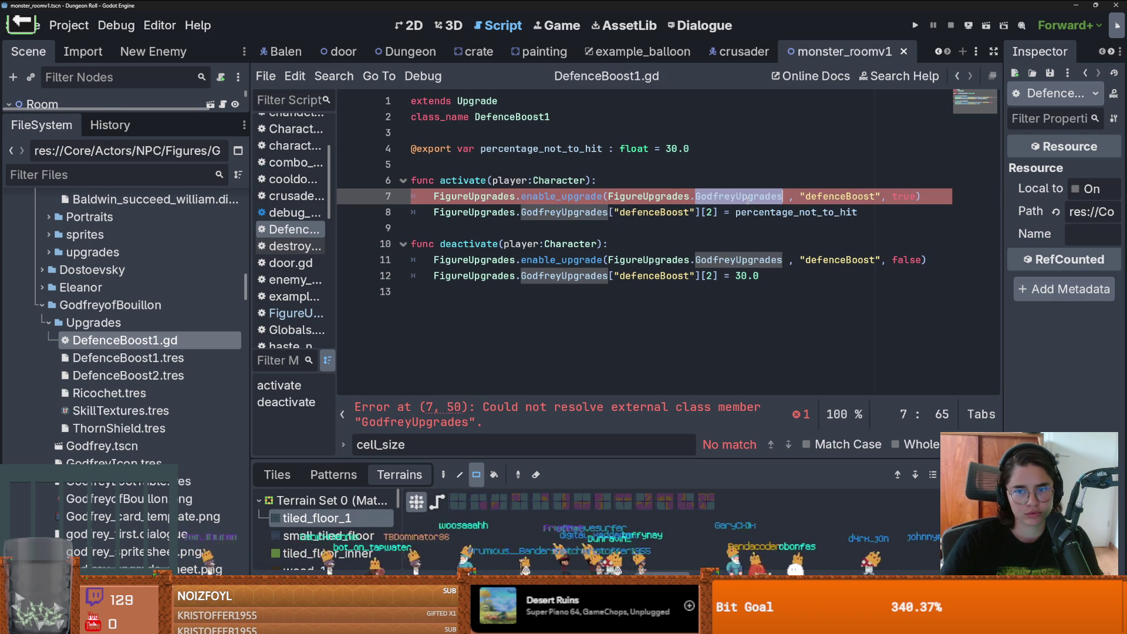
ctrl+click(474, 196)
scroll(600, 266, down, 15)
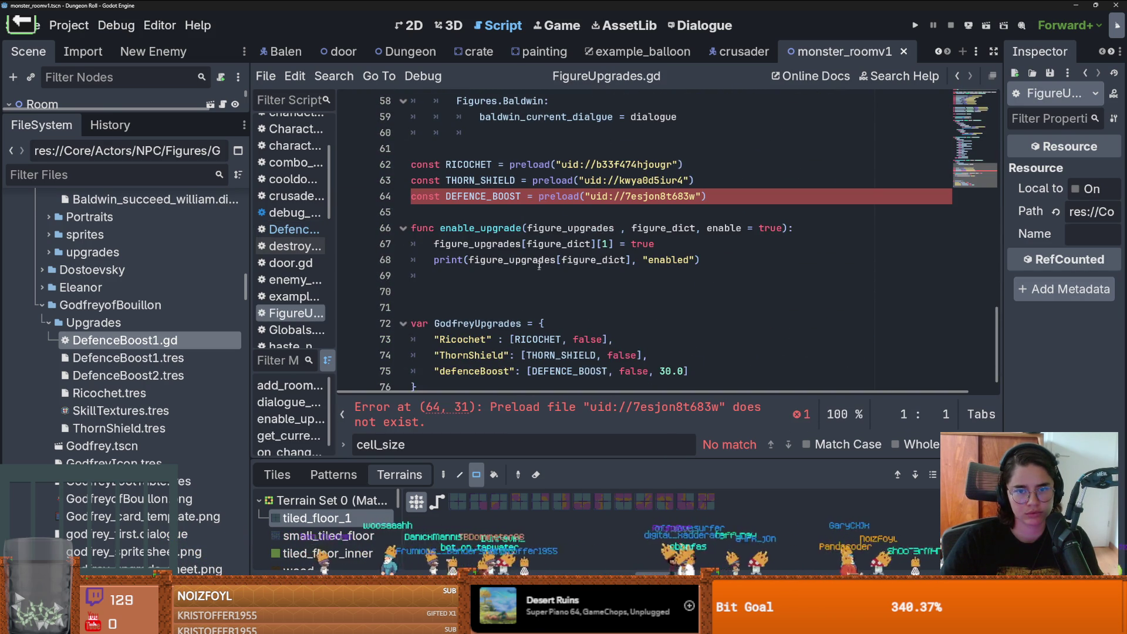
Delete the broken DEFENCE_BOOST preload and insert a DefenceBoost1.tres preload on line 64
click(553, 217)
mouse_move(708, 196)
mouse_down()
mouse_move(458, 180)
mouse_move(349, 193)
mouse_up()
key(BackSpace)
mouse_move(150, 357)
mouse_down()
mouse_move(499, 245)
mouse_move(516, 199)
mouse_up()
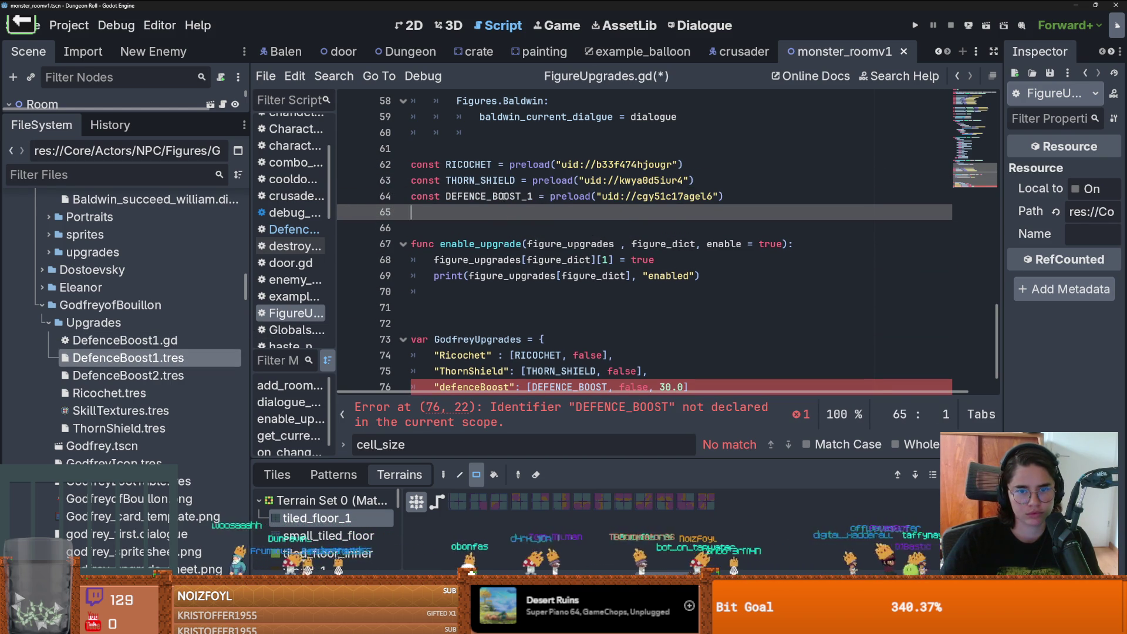
Rename the line 76 reference to DEFENCE_BOOST_1 and save the scripts
drag(555, 385, 557, 370)
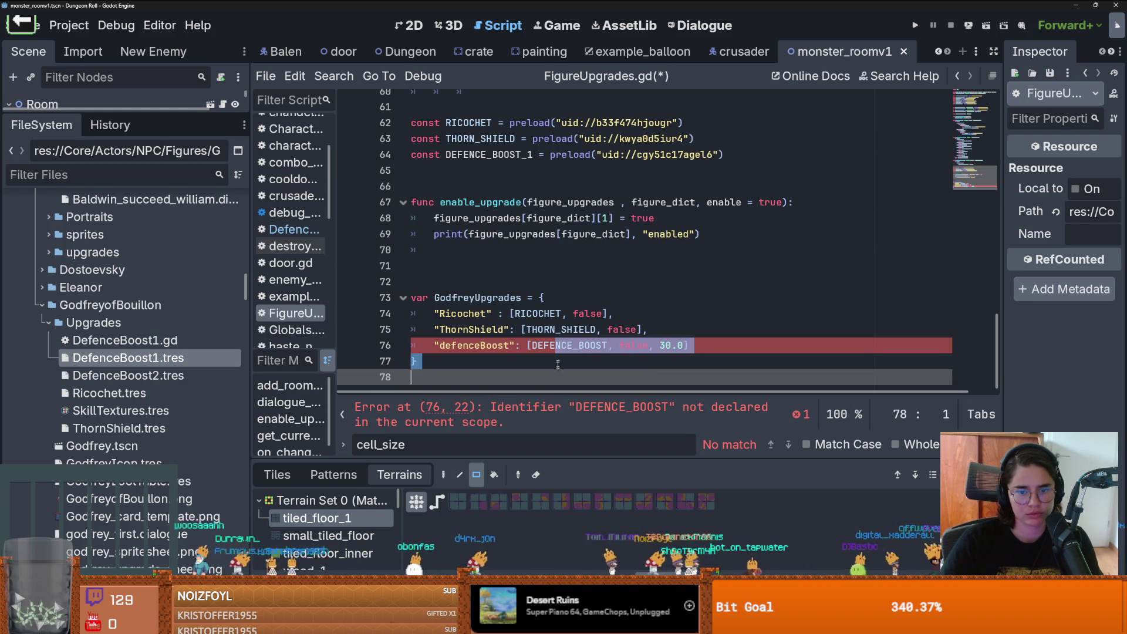
click(610, 345)
text(_1)
double_click(126, 340)
click(624, 228)
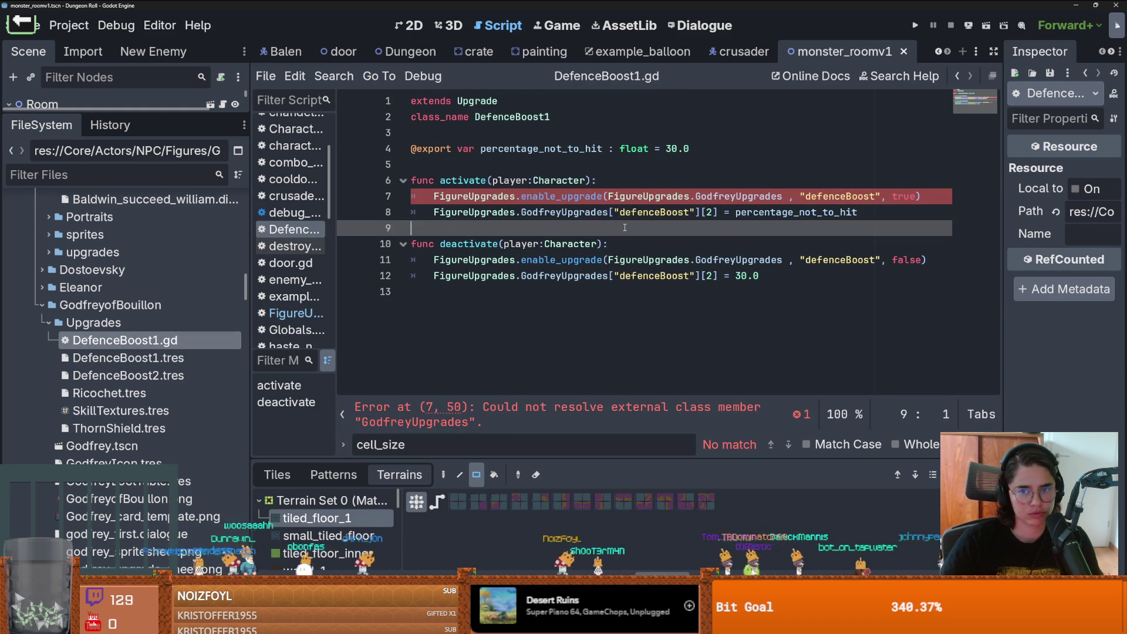
key(ctrl+s)
Check the GodfreyUpgrades definition, return to DefenceBoost1.gd, then open the Upgrade.gd base script
double_click(720, 196)
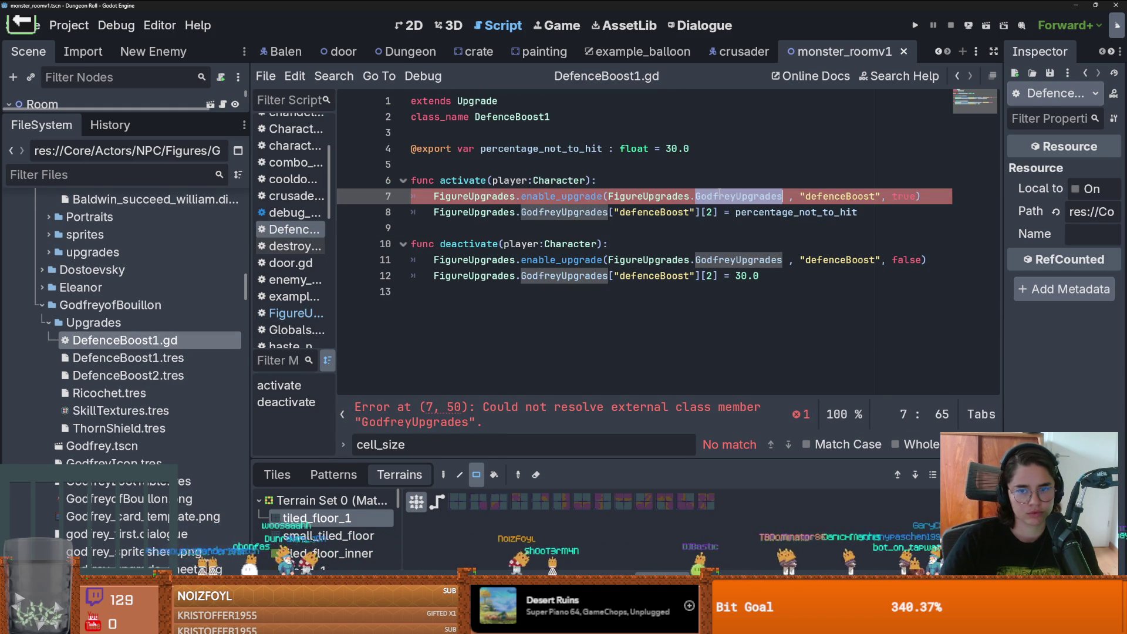
ctrl+click(717, 196)
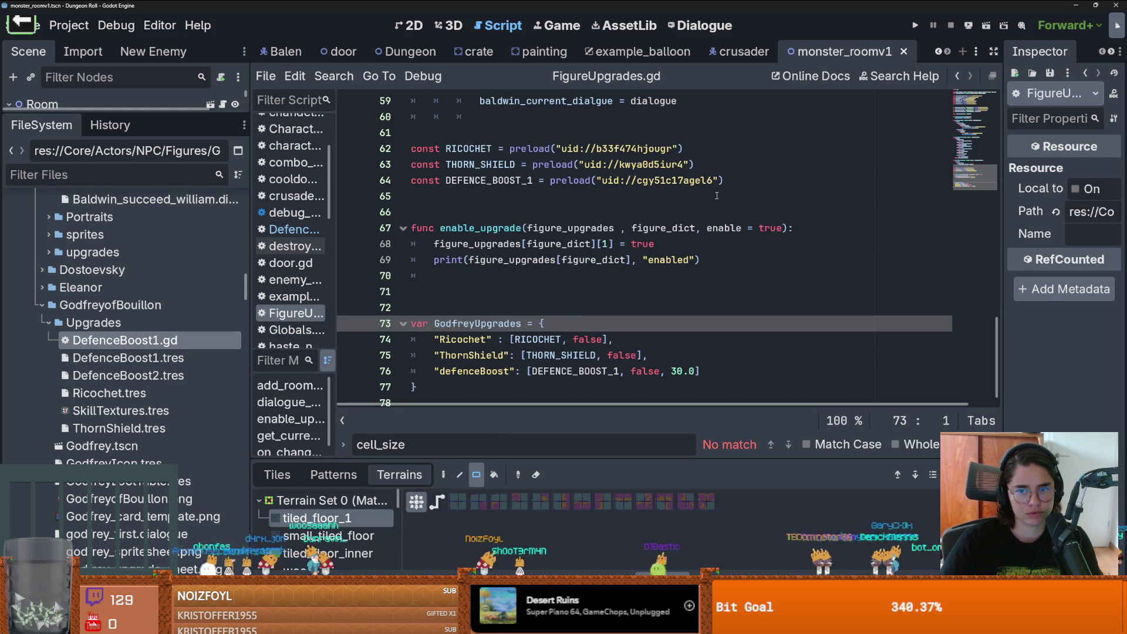
click(577, 315)
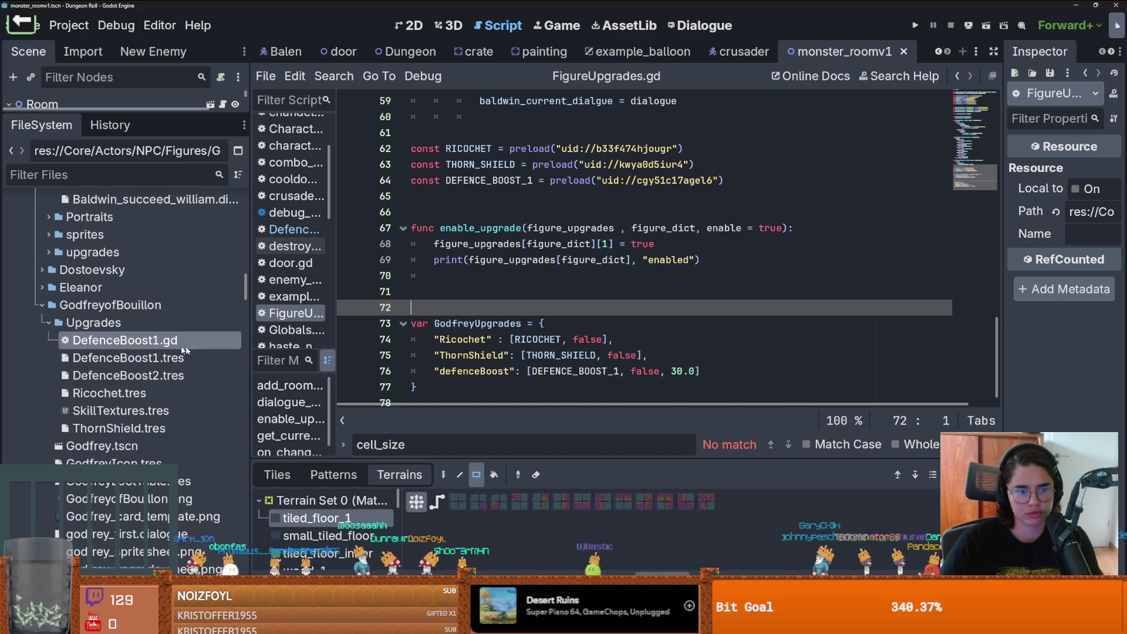
double_click(160, 344)
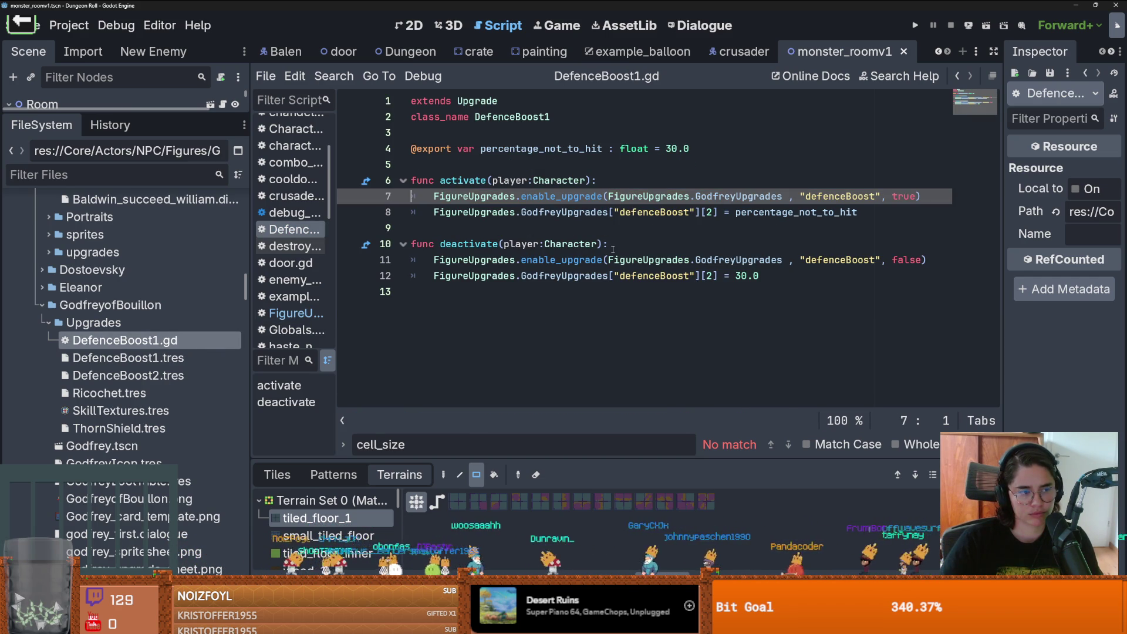
click(612, 249)
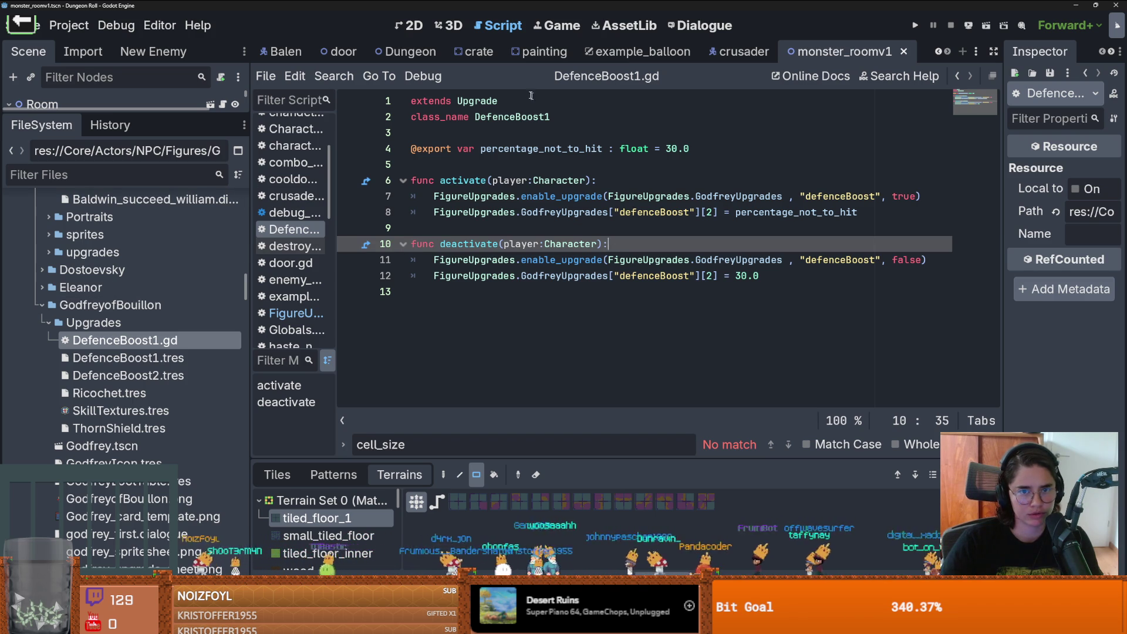
ctrl+click(477, 100)
Select the word prerequesite on line 8 of Upgrade.gd
click(587, 259)
scroll(524, 265, up, 5)
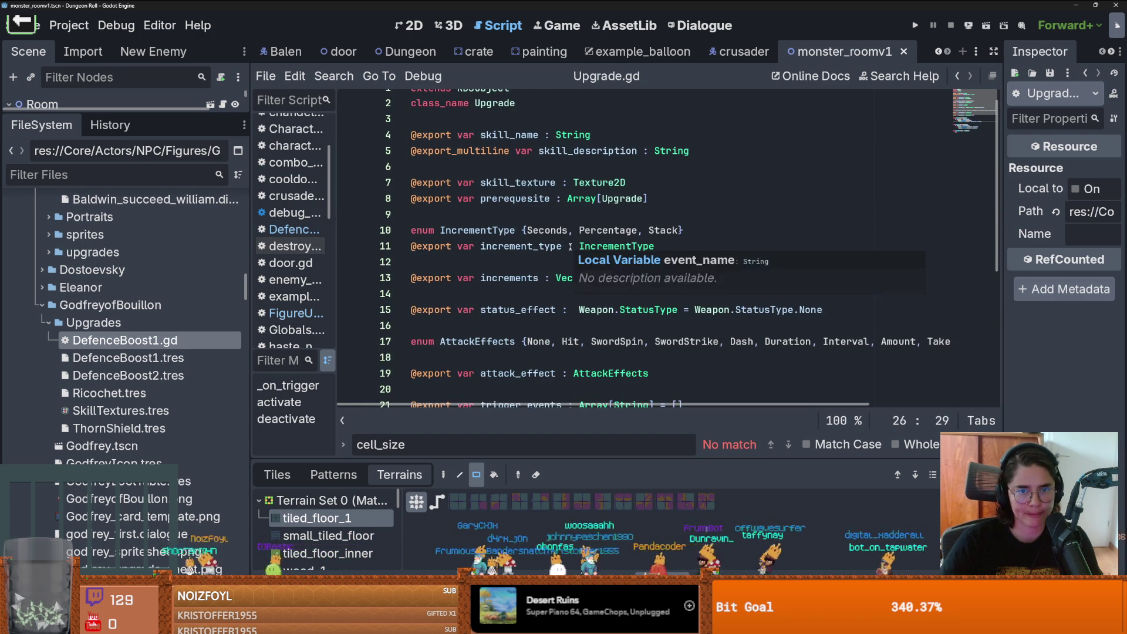
double_click(522, 198)
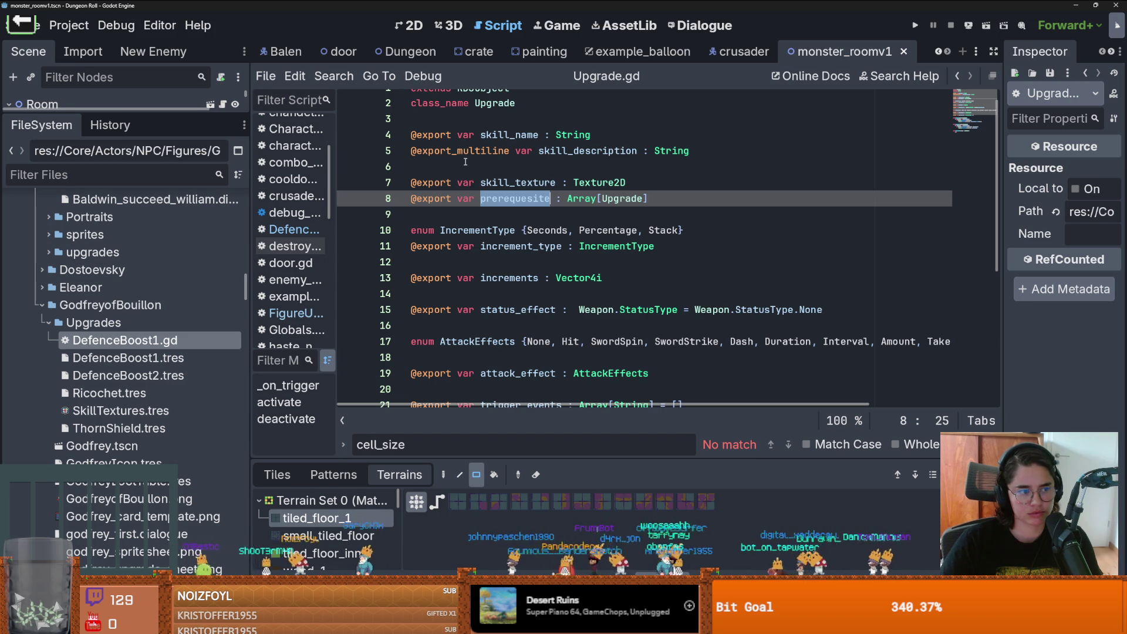
Run Find in Files for prerequesite and jump to its single match in Upgrade.gd line 8
click(334, 76)
mouse_move(378, 76)
mouse_move(334, 75)
click(352, 174)
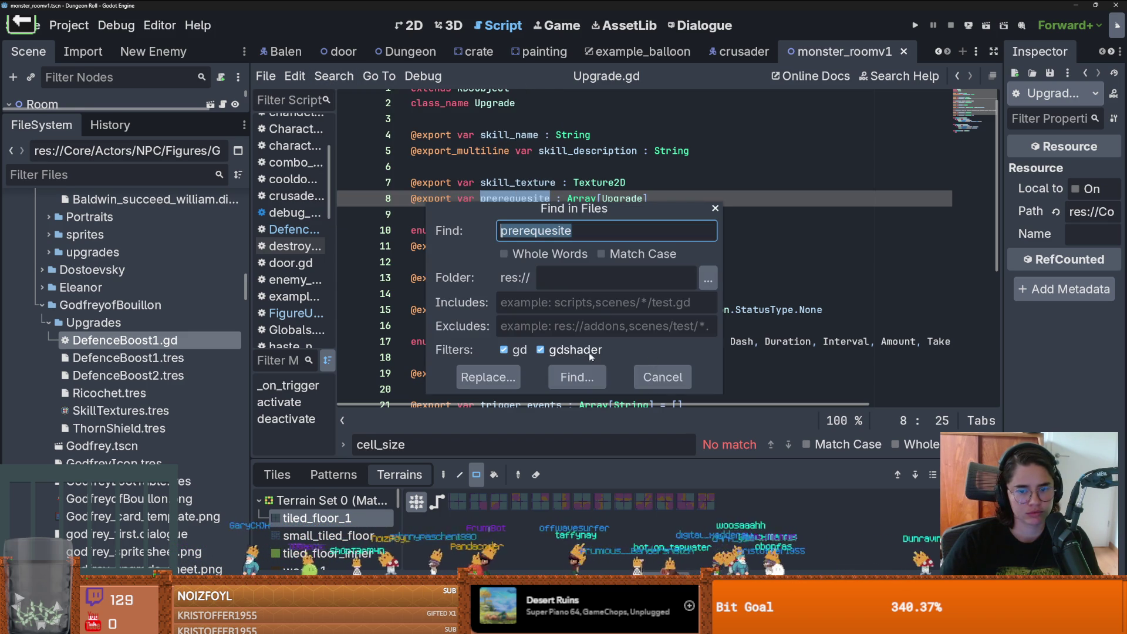
click(574, 377)
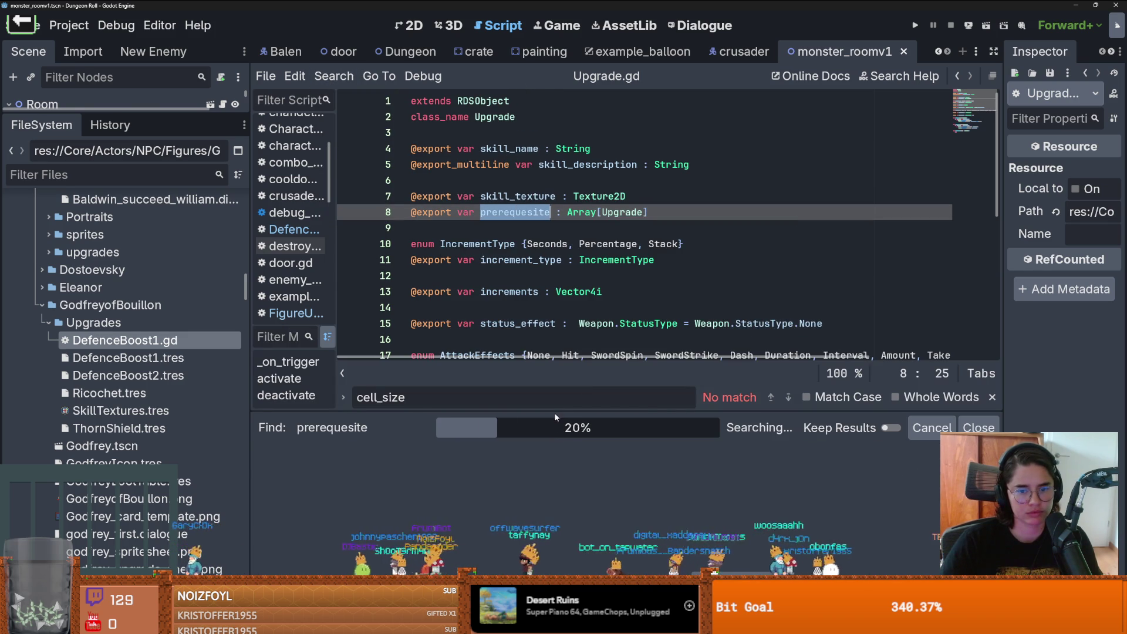
click(537, 469)
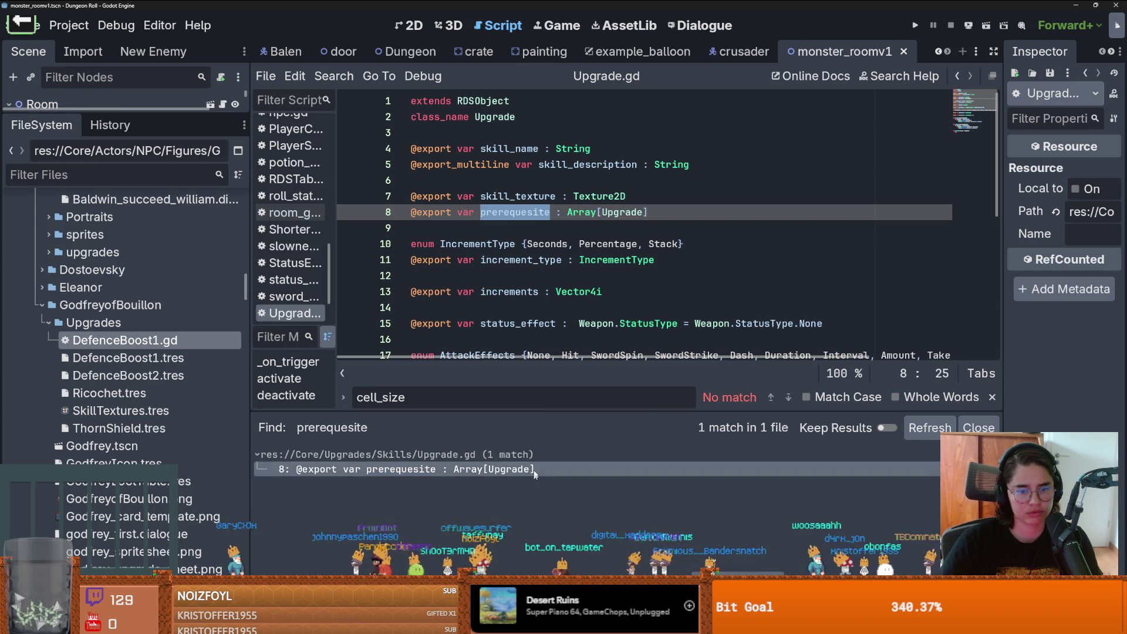
click(534, 291)
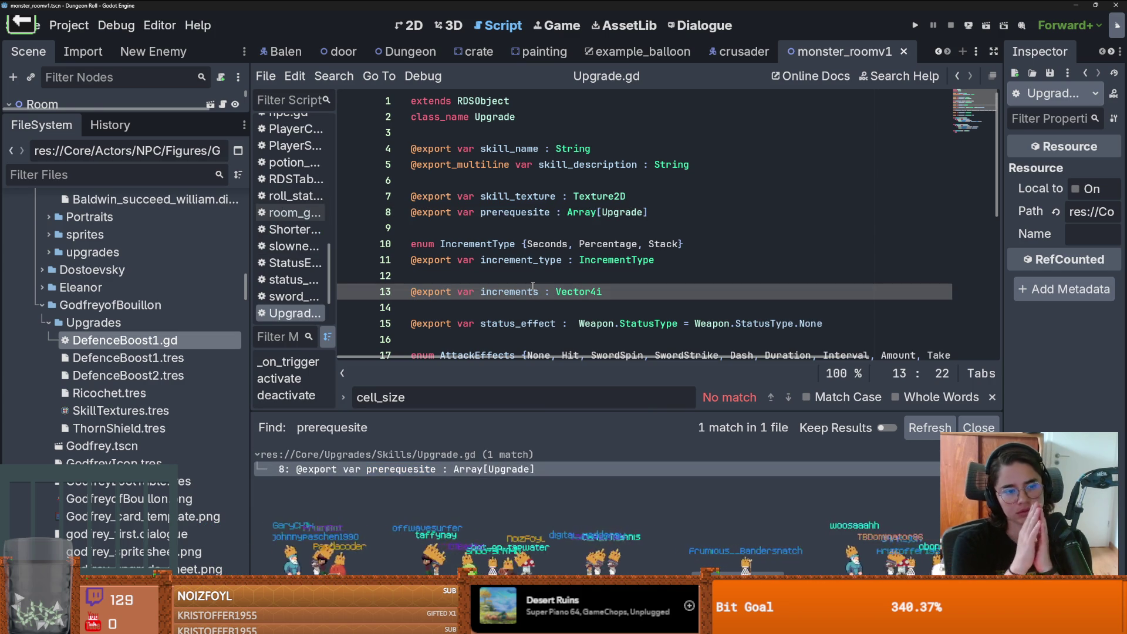
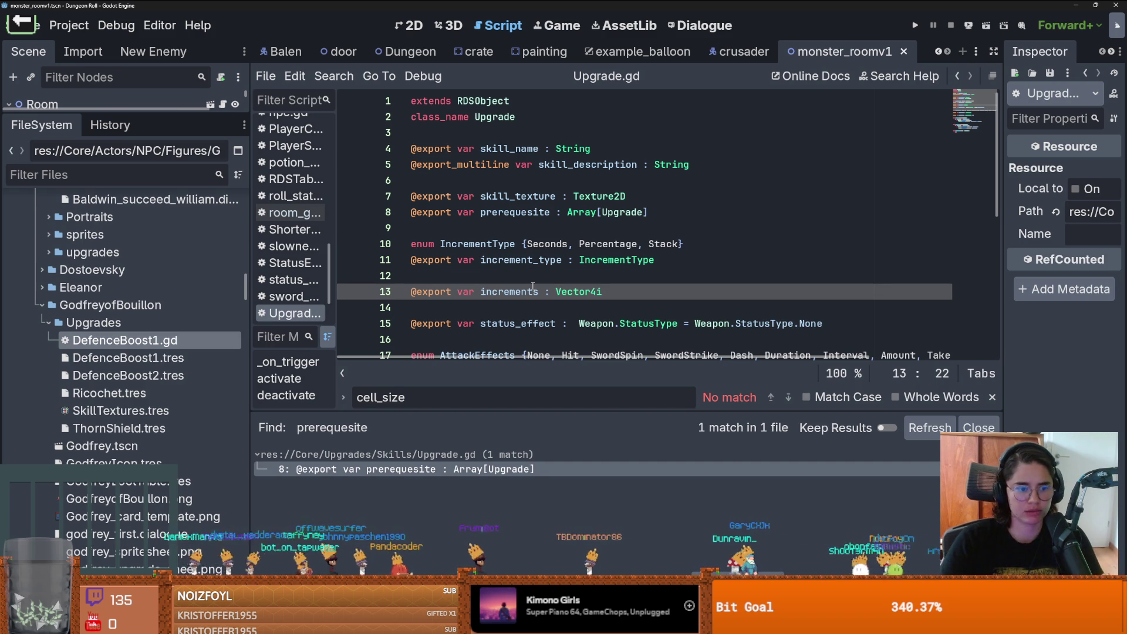
Delete DefenceBoost2.tres from GodfreyLootTable's Rds Contents, leaving three entries, and save the loot table
click(230, 479)
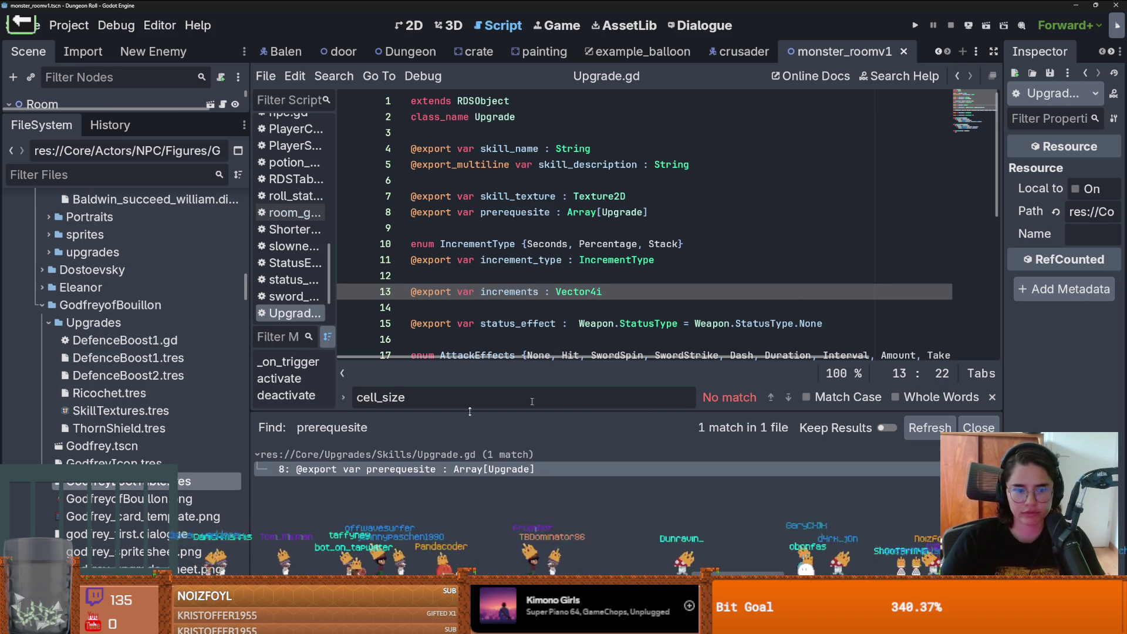
mouse_move(1005, 263)
mouse_down()
mouse_move(988, 262)
mouse_move(969, 303)
mouse_up()
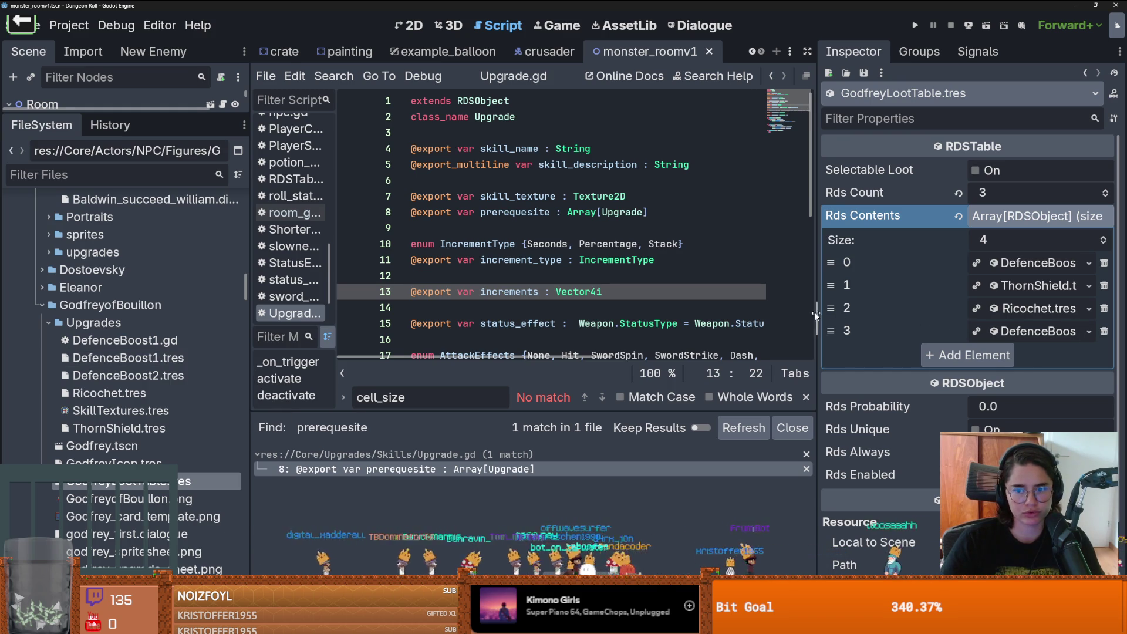
drag(817, 305, 712, 304)
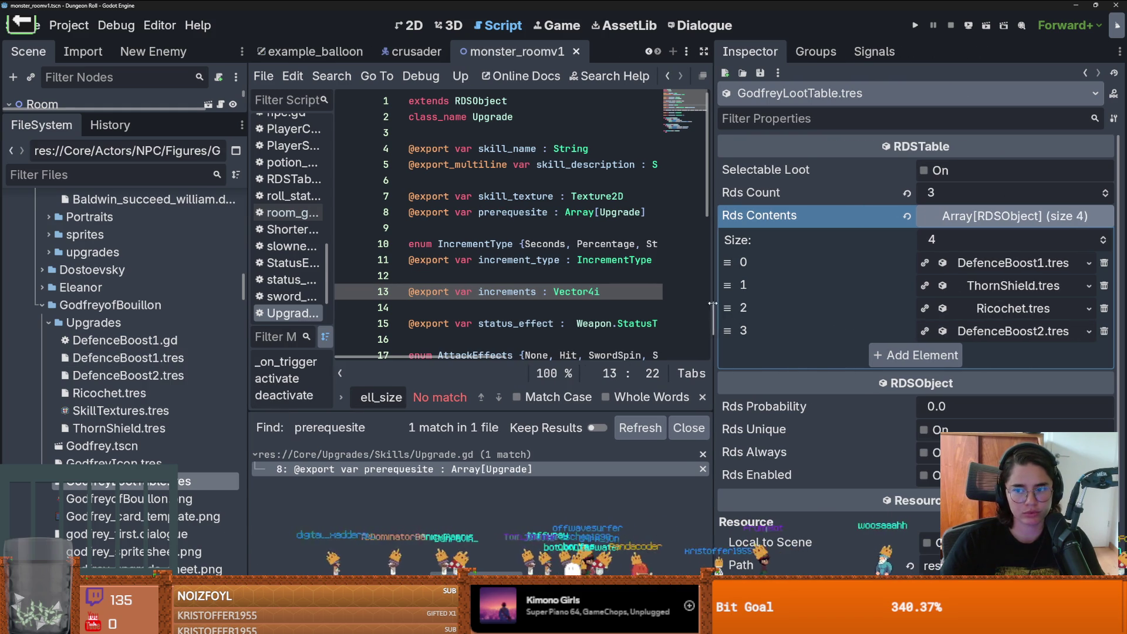
click(1103, 331)
key(ctrl+s)
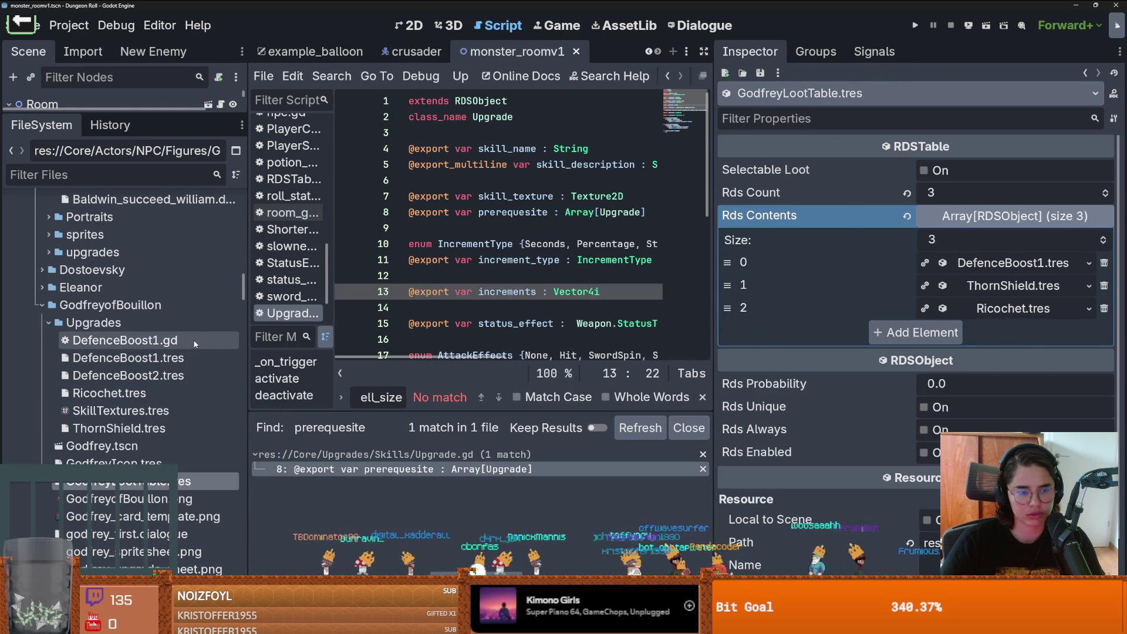
click(186, 355)
Open DefenceBoost1.gd in the script editor with a wider code area
double_click(123, 340)
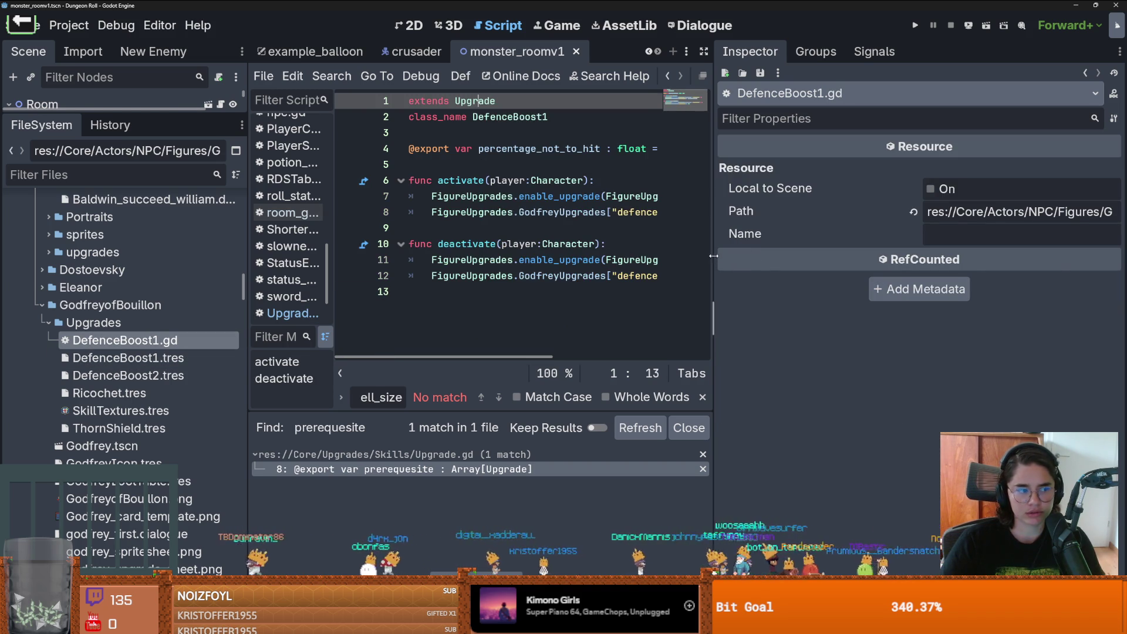
drag(714, 256, 938, 256)
click(721, 223)
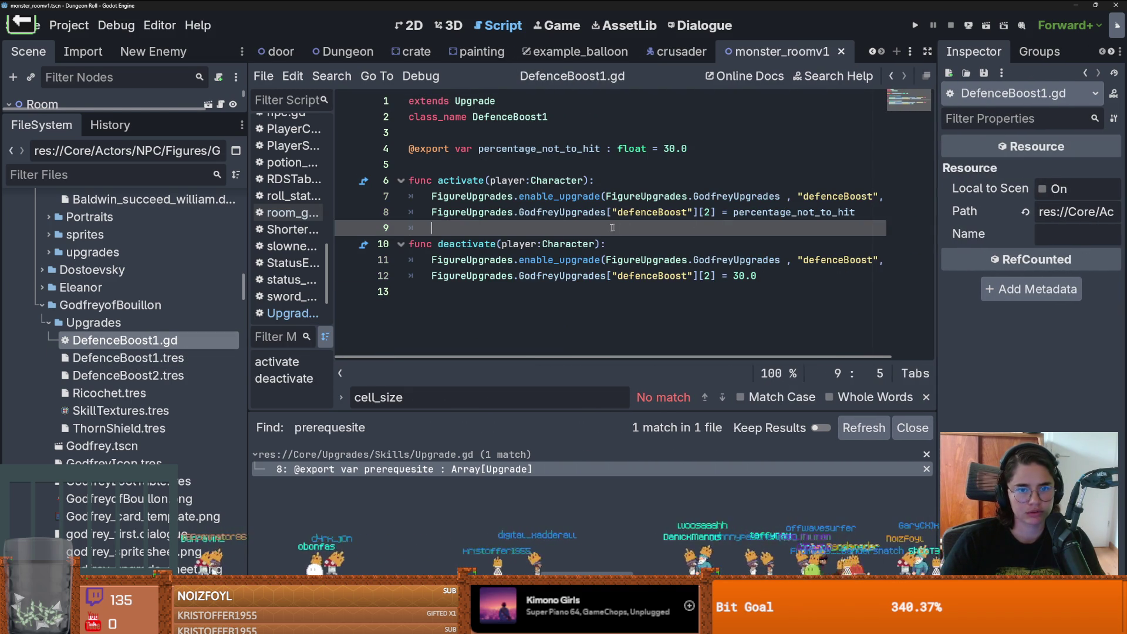
Add DefenceBoost2.tres as DefenceBoost1's single prerequisite, save, and open the Upgrade base script
click(128, 357)
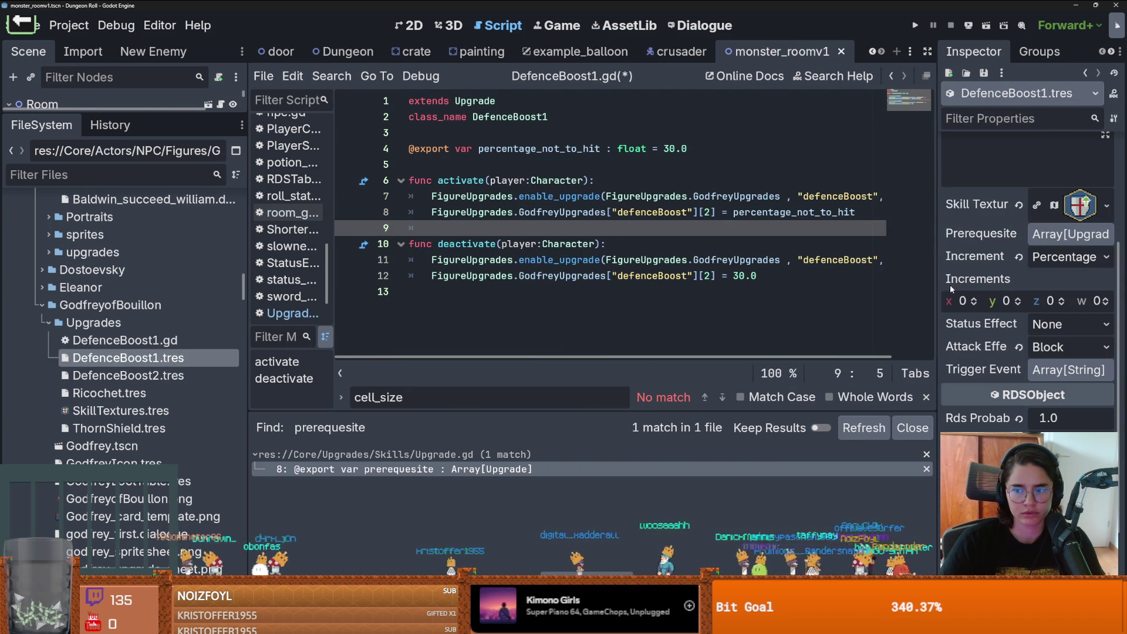
drag(939, 291, 773, 268)
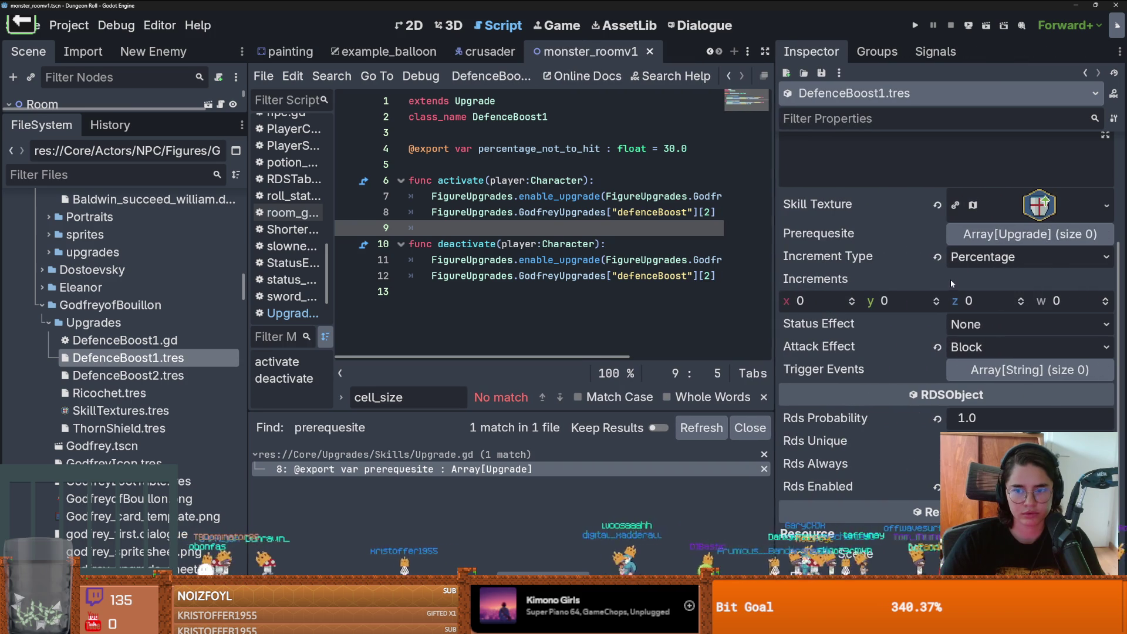
click(990, 235)
click(1094, 256)
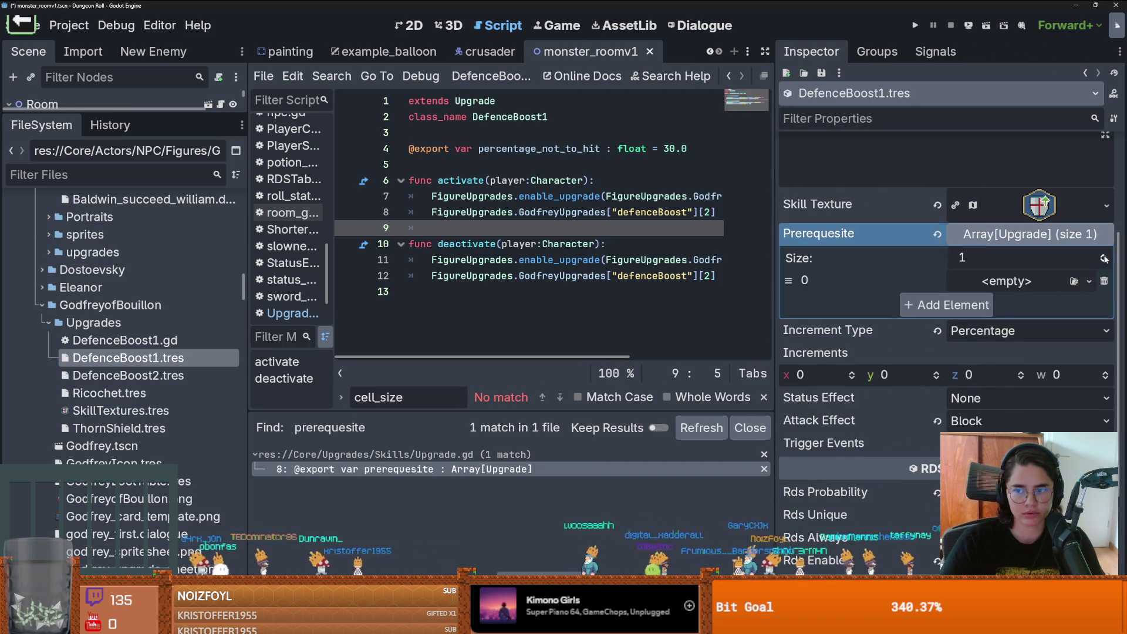
click(1089, 281)
click(1021, 511)
text(defe)
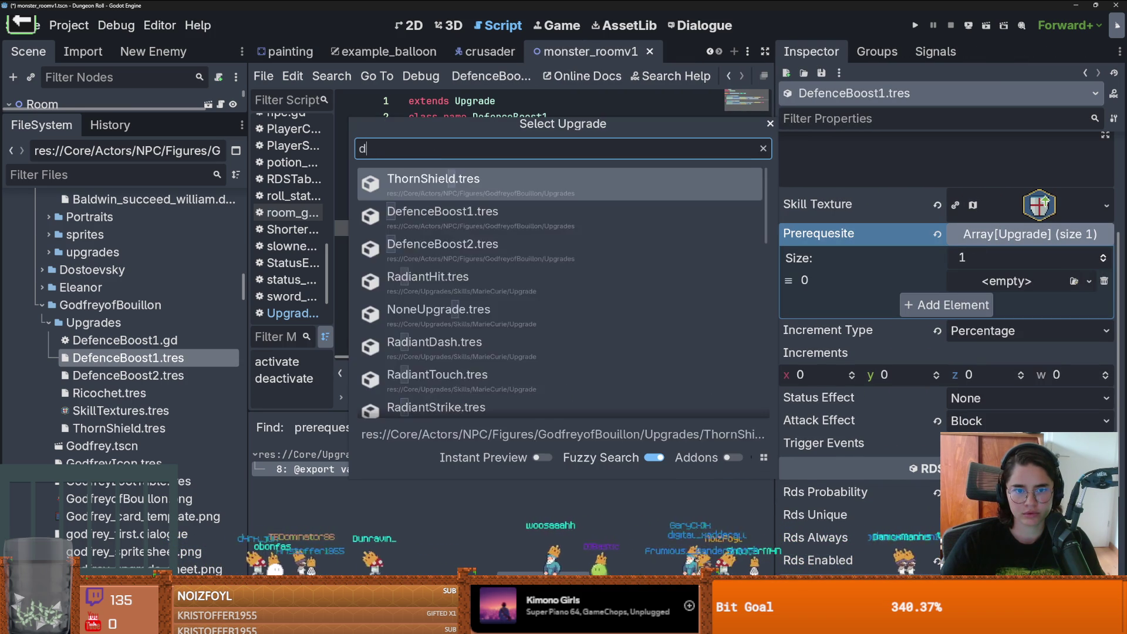
click(578, 227)
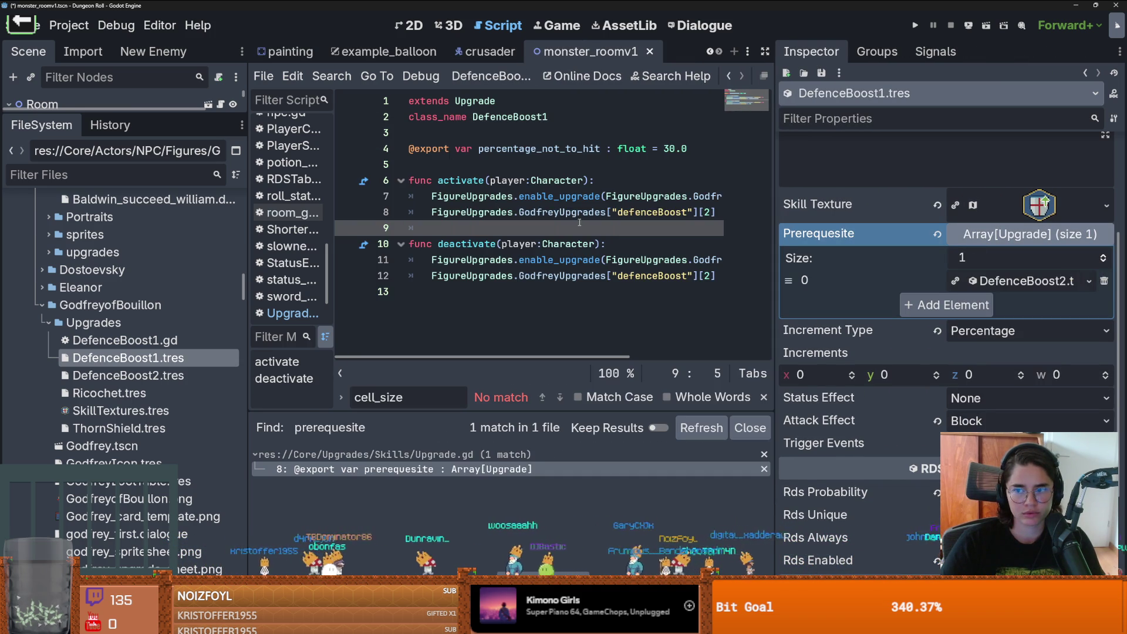
key(ctrl+s)
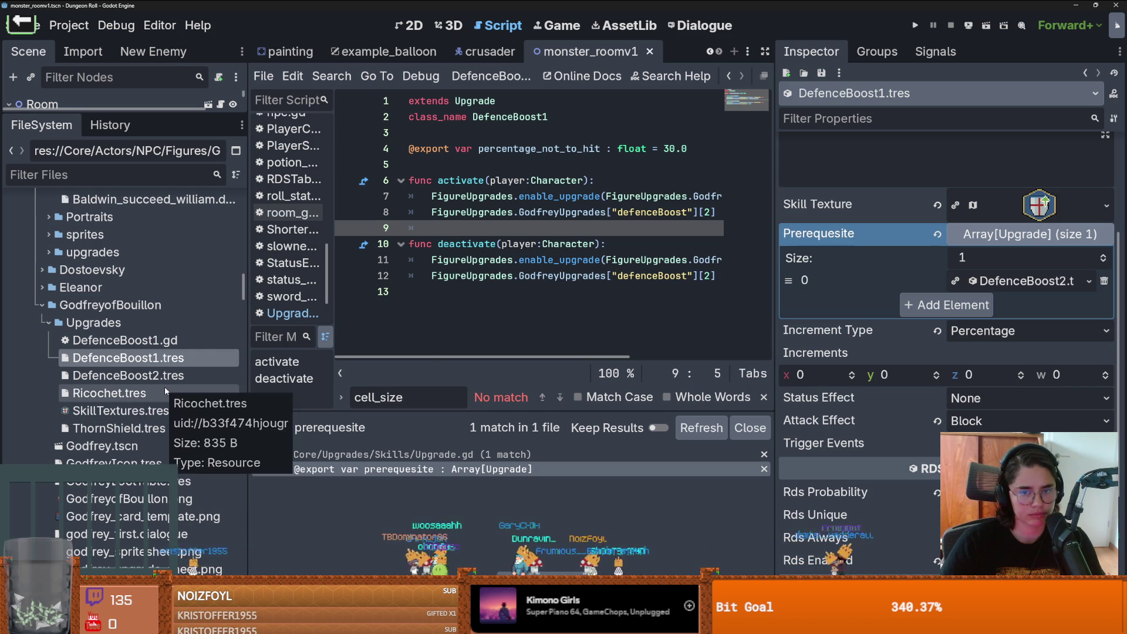
click(516, 101)
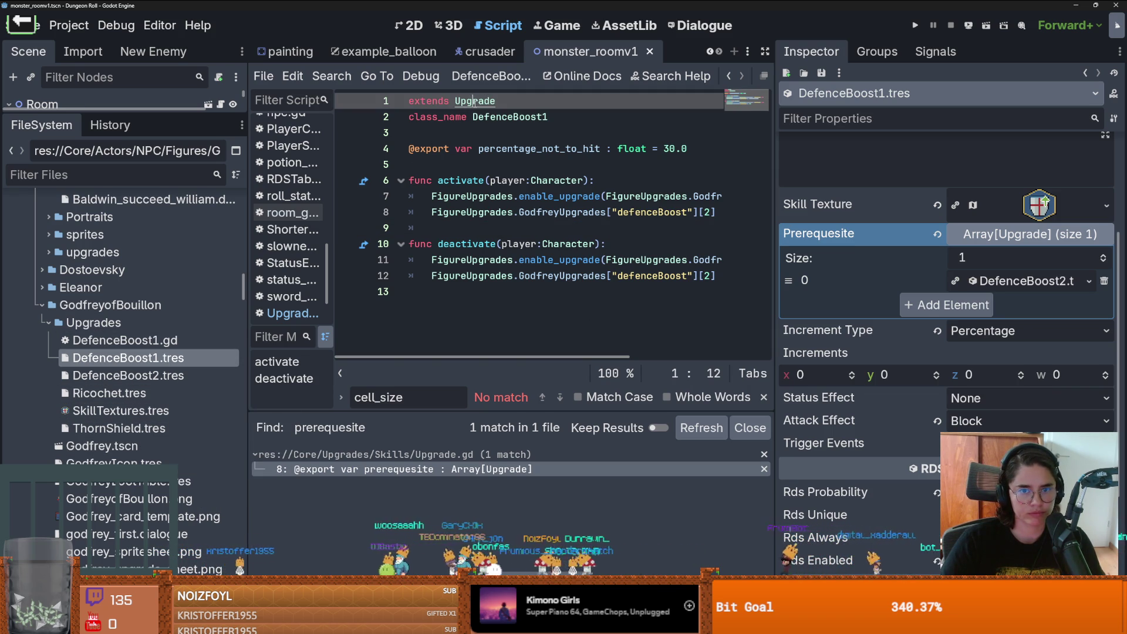
ctrl+click(476, 101)
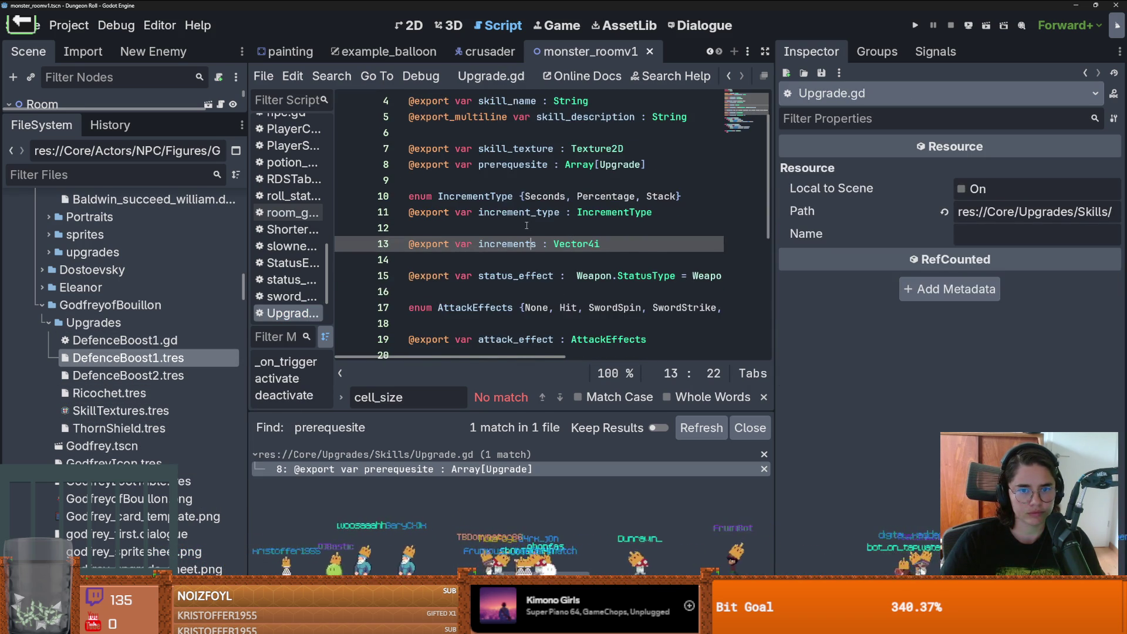
Append '## this gets added to loot table after its unlocked' to Upgrade.gd's prerequesite export and save
scroll(527, 226, up, 1)
click(634, 196)
key(Return)
key(Return)
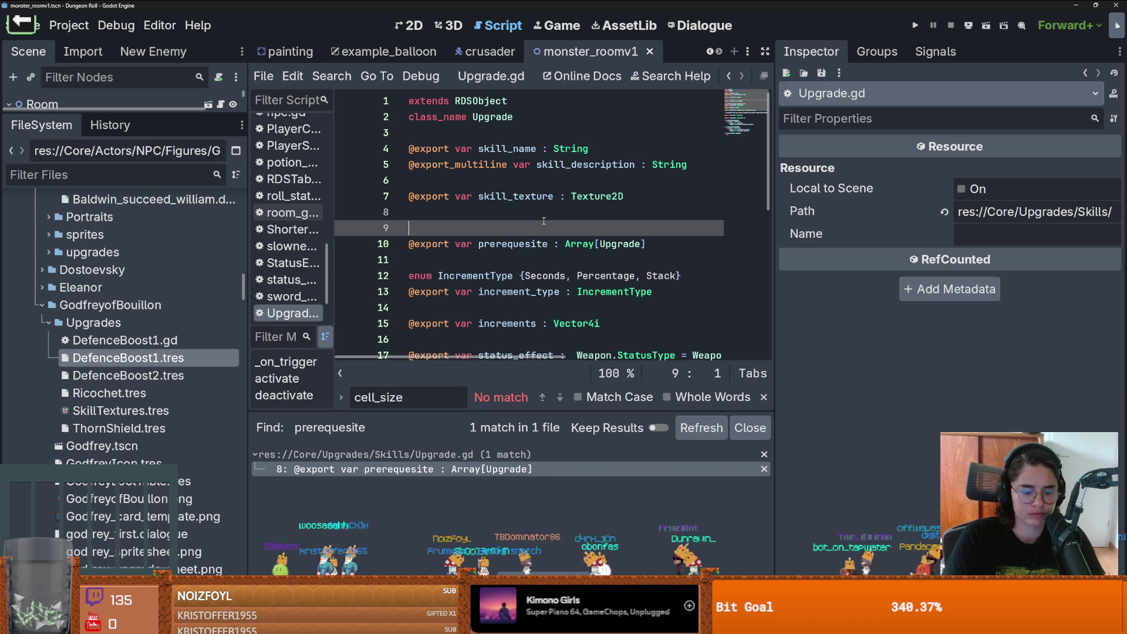
click(726, 246)
drag(774, 317, 1003, 317)
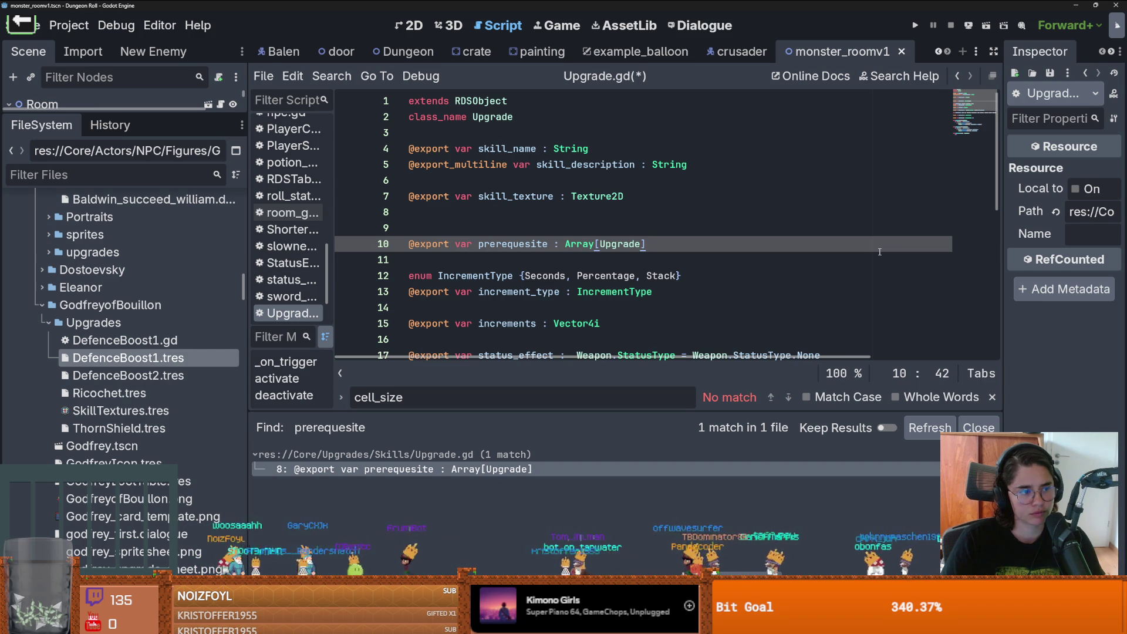
text(## t)
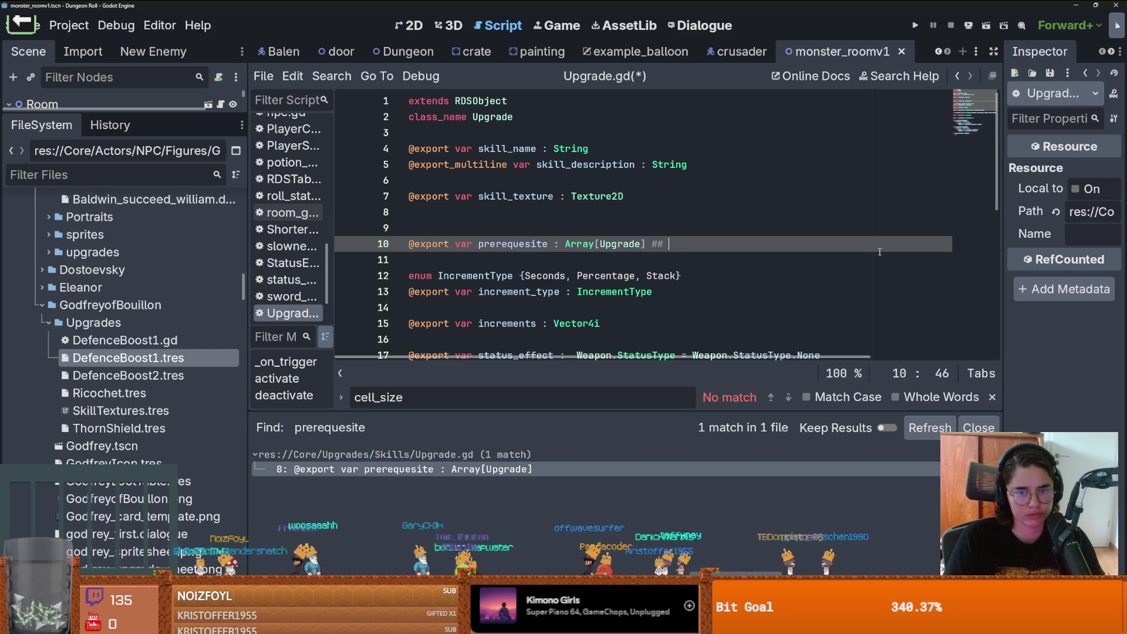
text(his gets a)
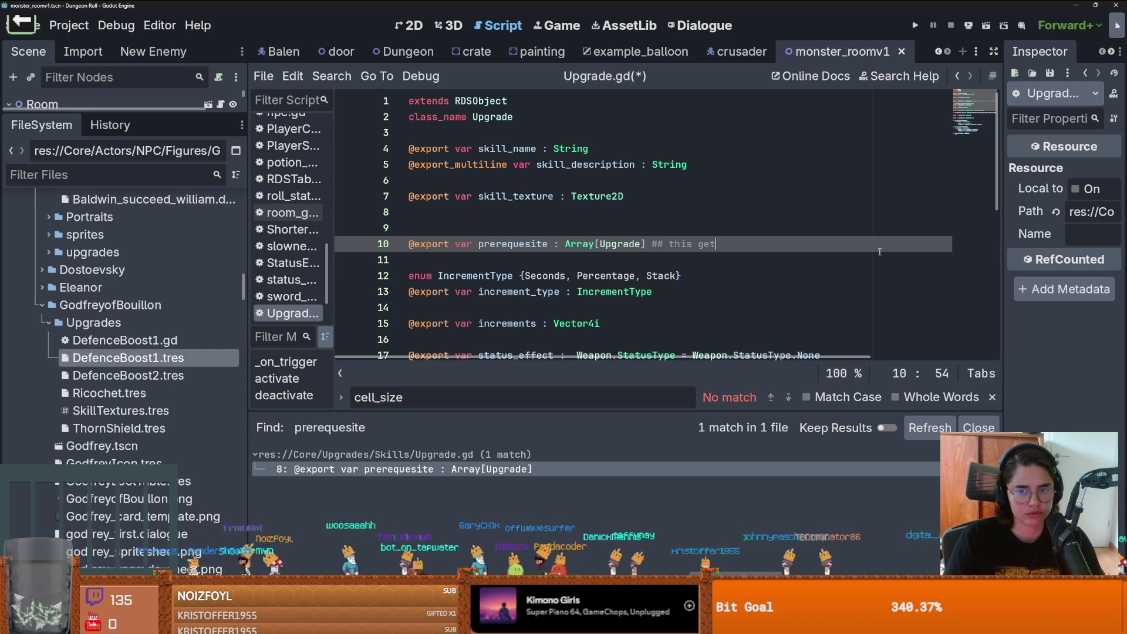
text(dded to loot t)
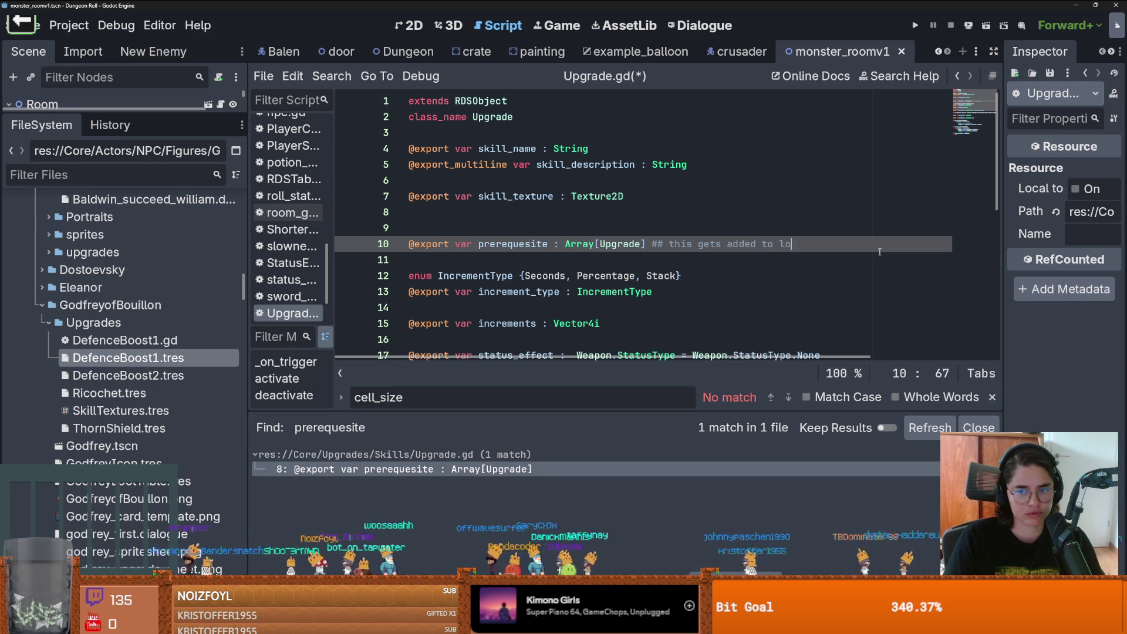
text(able )
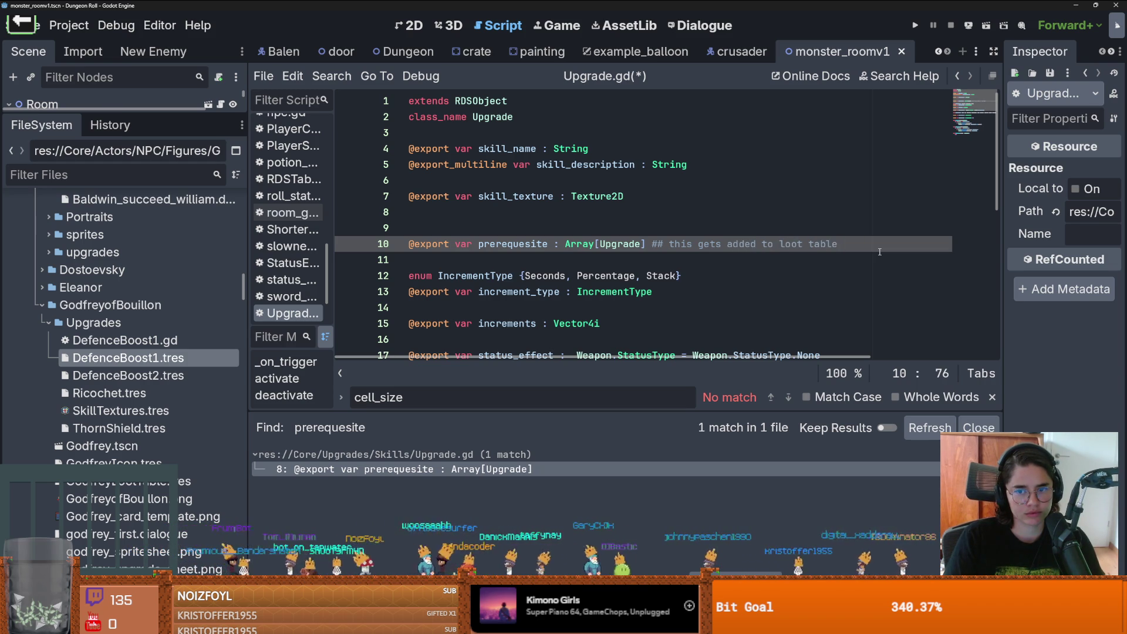
text(after its unl)
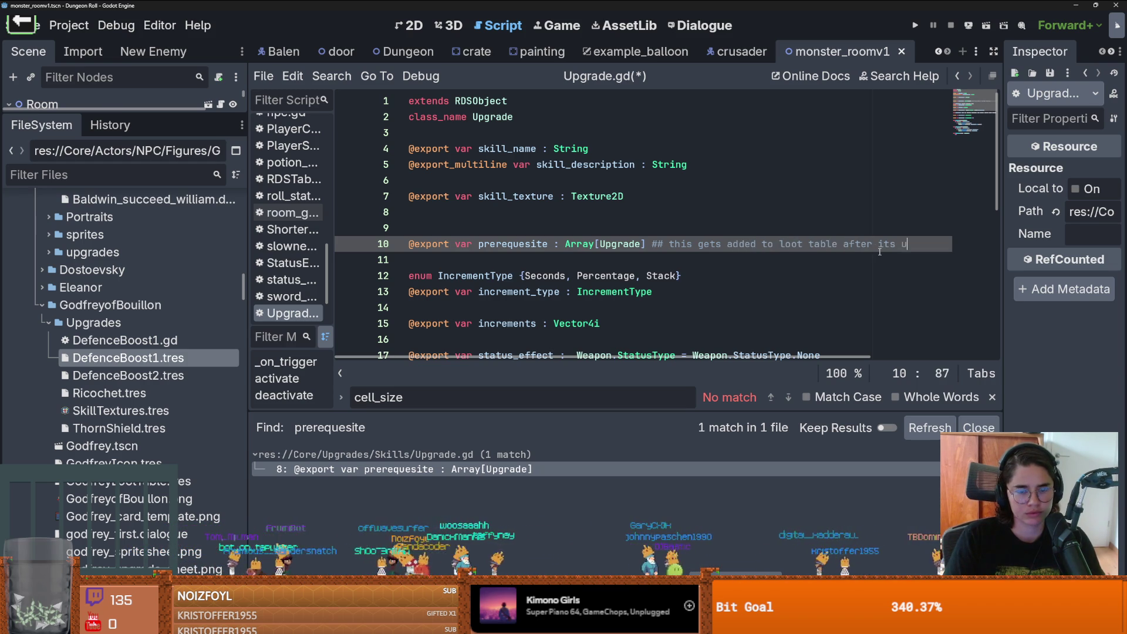
text(ocked)
key(ctrl+s)
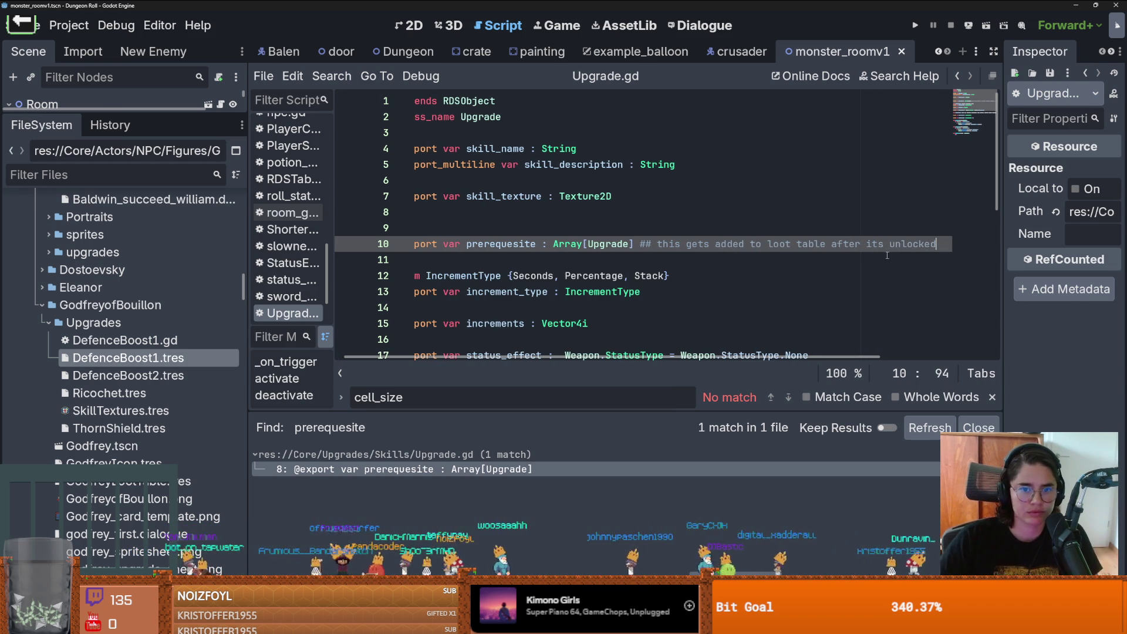
double_click(126, 340)
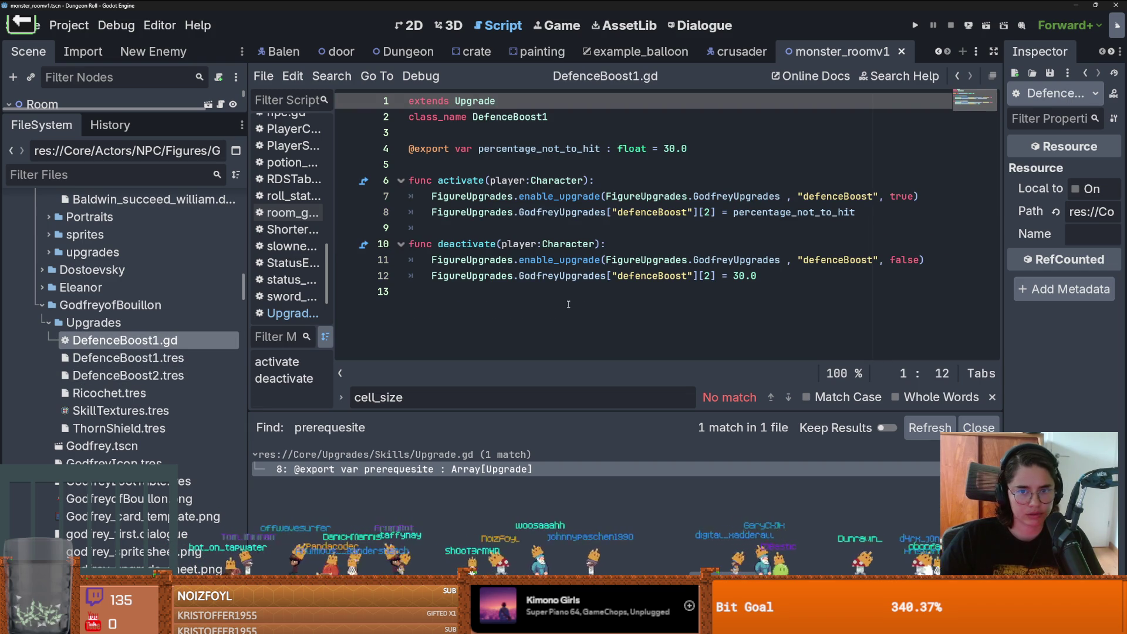
Insert a blank line inside activate in DefenceBoost1.gd and save it
click(927, 197)
key(Return)
key(ctrl+s)
Set DefenceBoost2.tres's prerequisite list size to 0
click(126, 375)
click(968, 360)
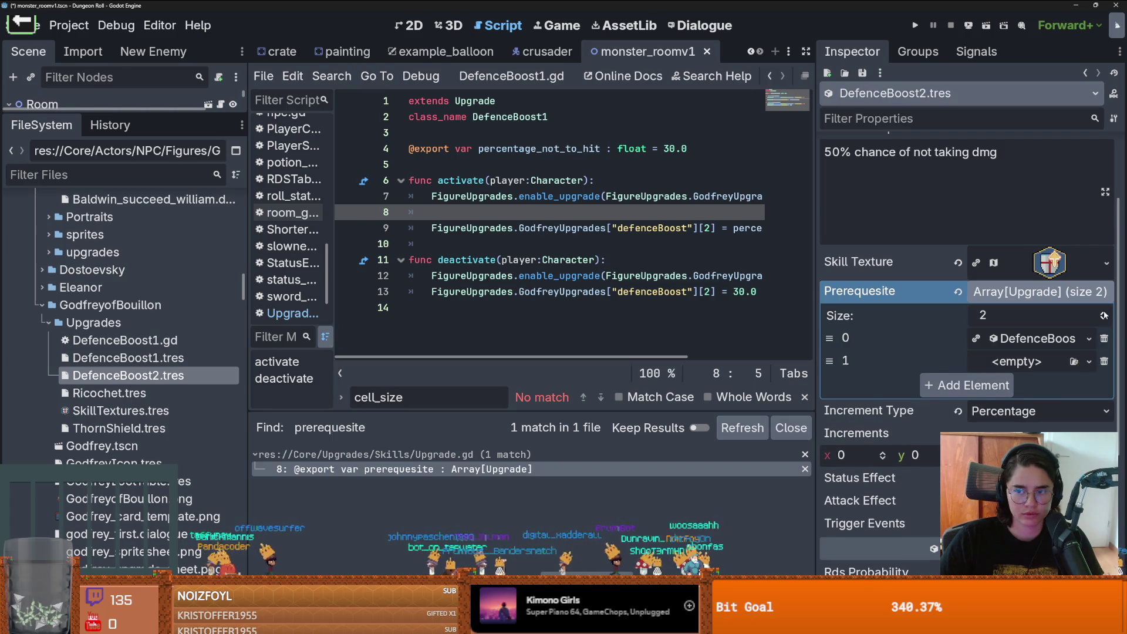
click(1105, 320)
click(1104, 319)
click(1076, 297)
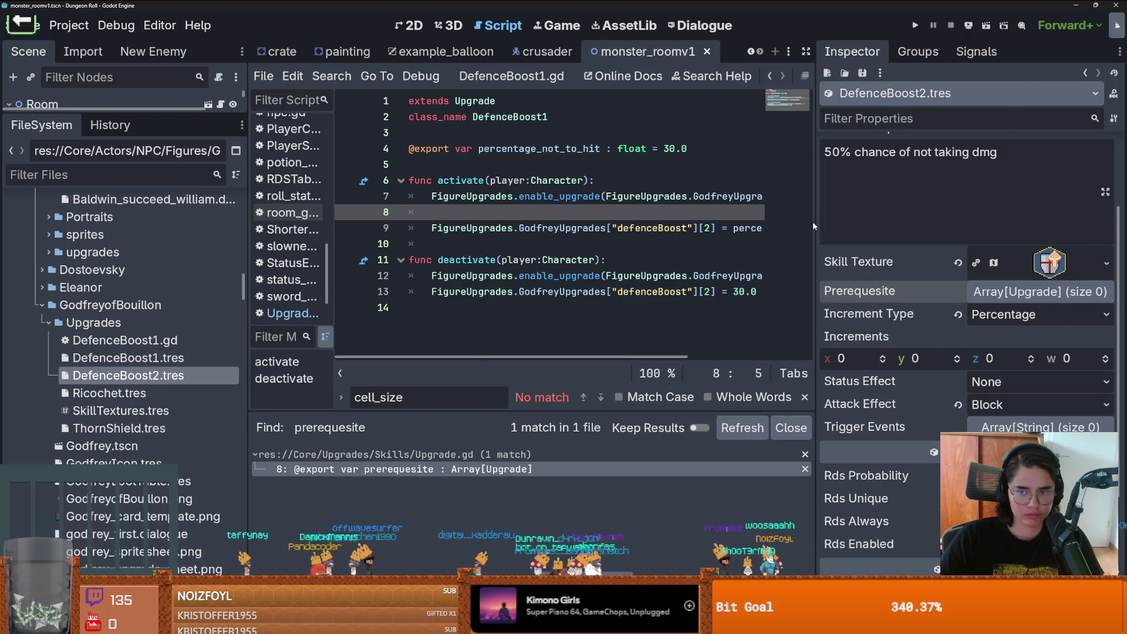
Preload GodfreyLootTable.tres as a GODFREY_LOOT_TABLE constant on line 5 of DefenceBoost1.gd
drag(816, 221, 1004, 221)
click(530, 165)
key(Return)
key(Up)
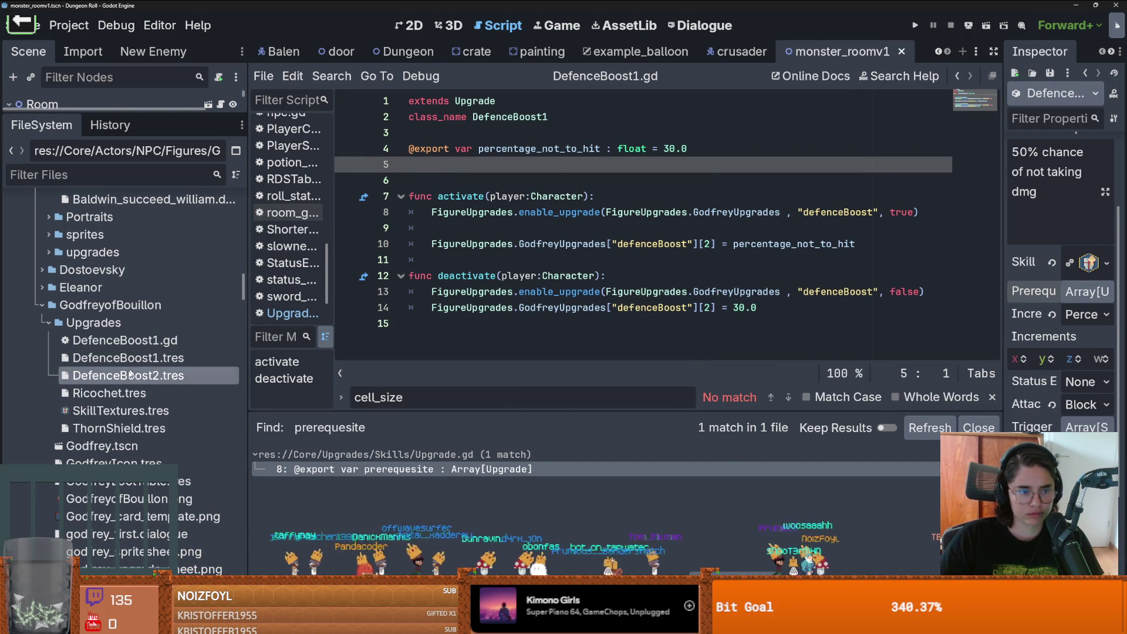
scroll(157, 391, down, 2)
mouse_move(129, 431)
mouse_down()
mouse_move(170, 408)
mouse_move(464, 381)
mouse_move(411, 149)
mouse_move(184, 377)
mouse_move(329, 352)
mouse_move(447, 199)
mouse_move(505, 167)
mouse_up()
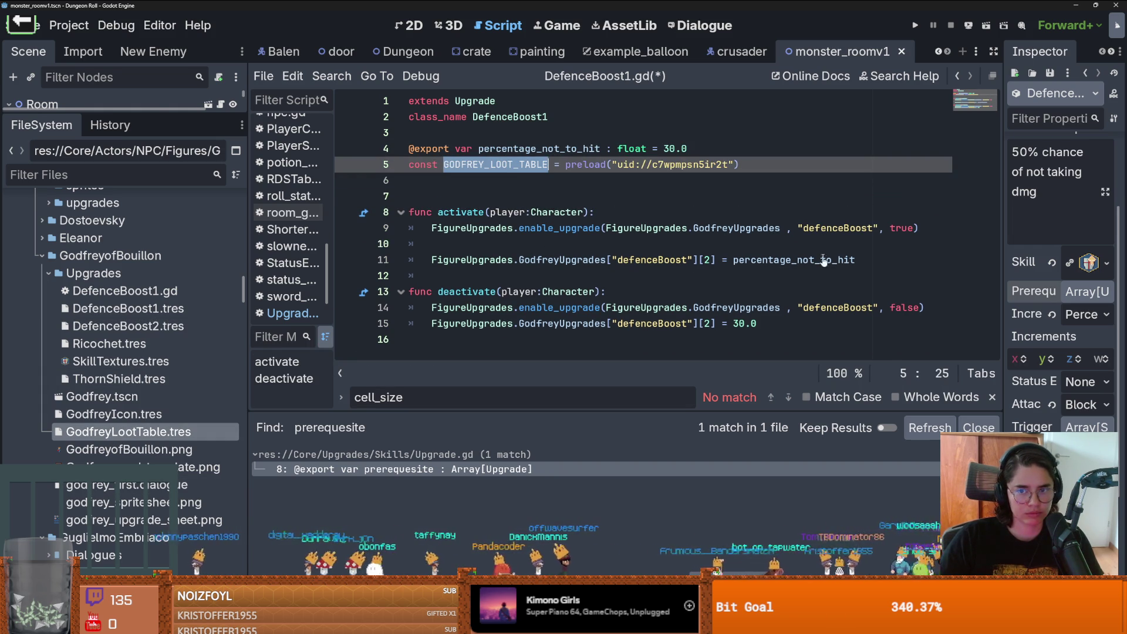
Add GODFREY_LOOT_TABLE.rds_contents.append(prerequesite) inside activate
click(928, 228)
key(Delete)
click(894, 252)
key(Return)
text(GODFREY_LOOT_TABLE.r)
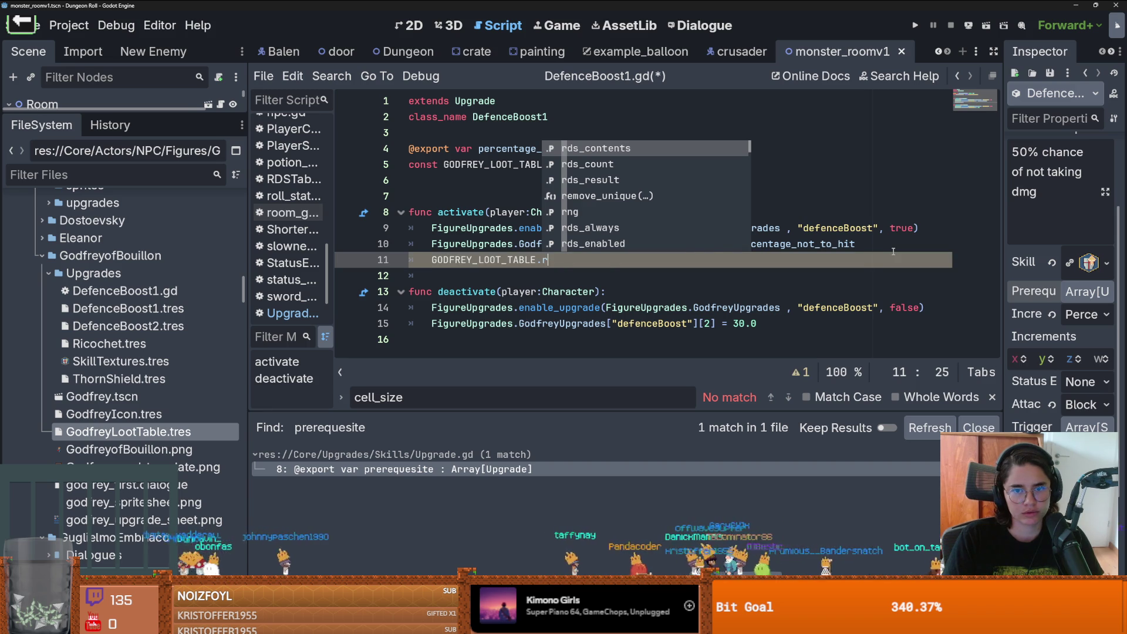
key(Return)
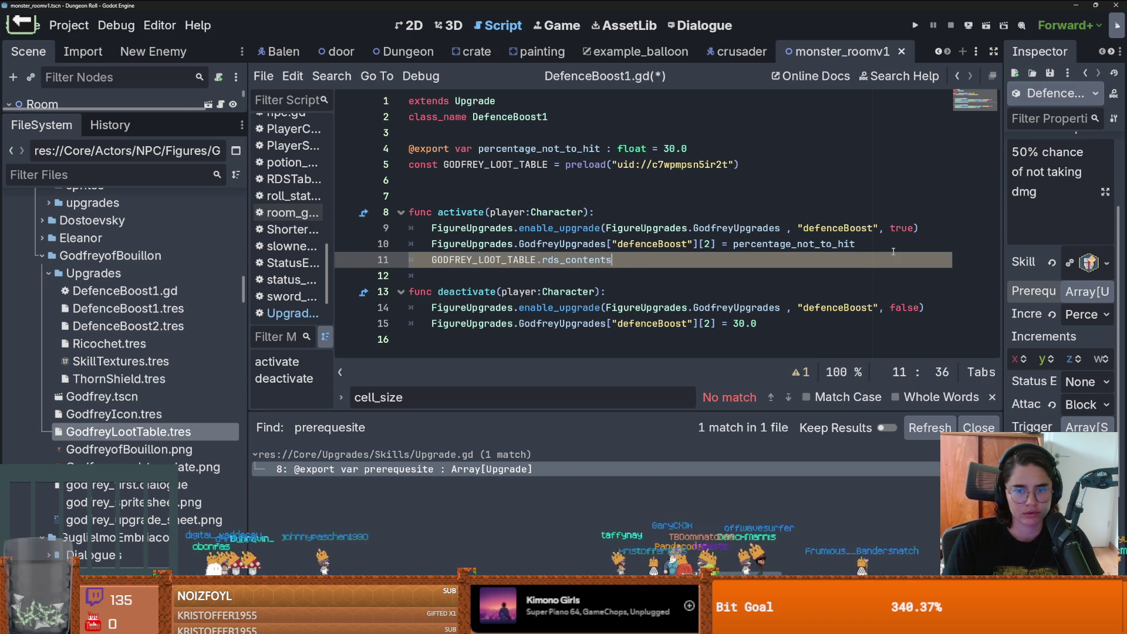
key(BackSpace)
text(.ap)
key(Return)
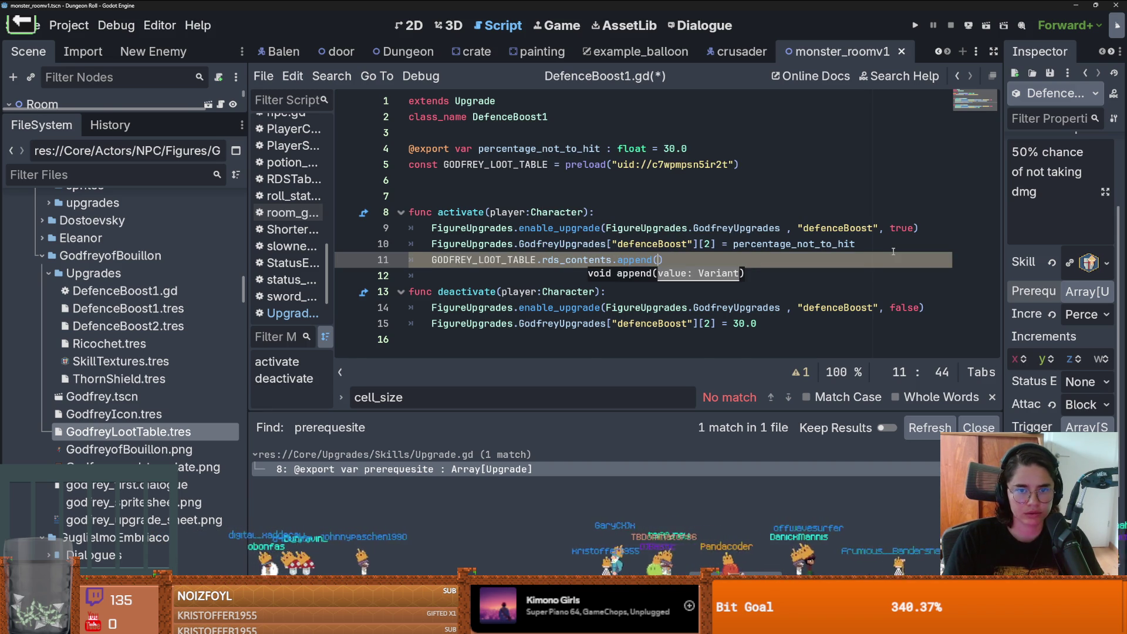
text(pre)
key(Return)
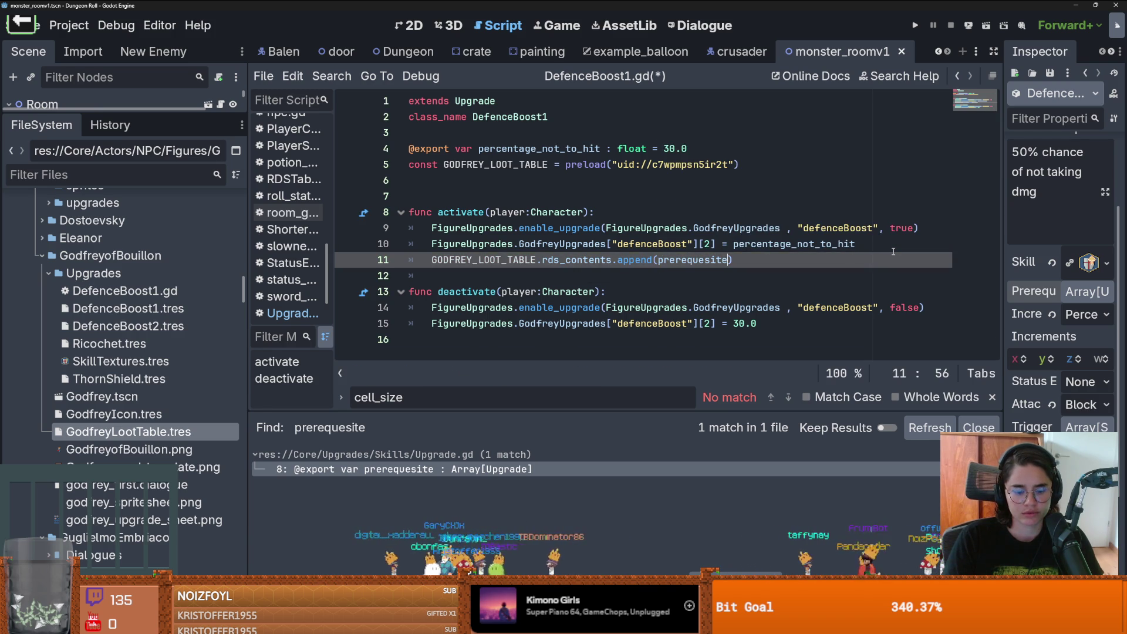
Insert the condition 'if prerequesite.size() > 0:' above the append call
click(895, 247)
key(Return)
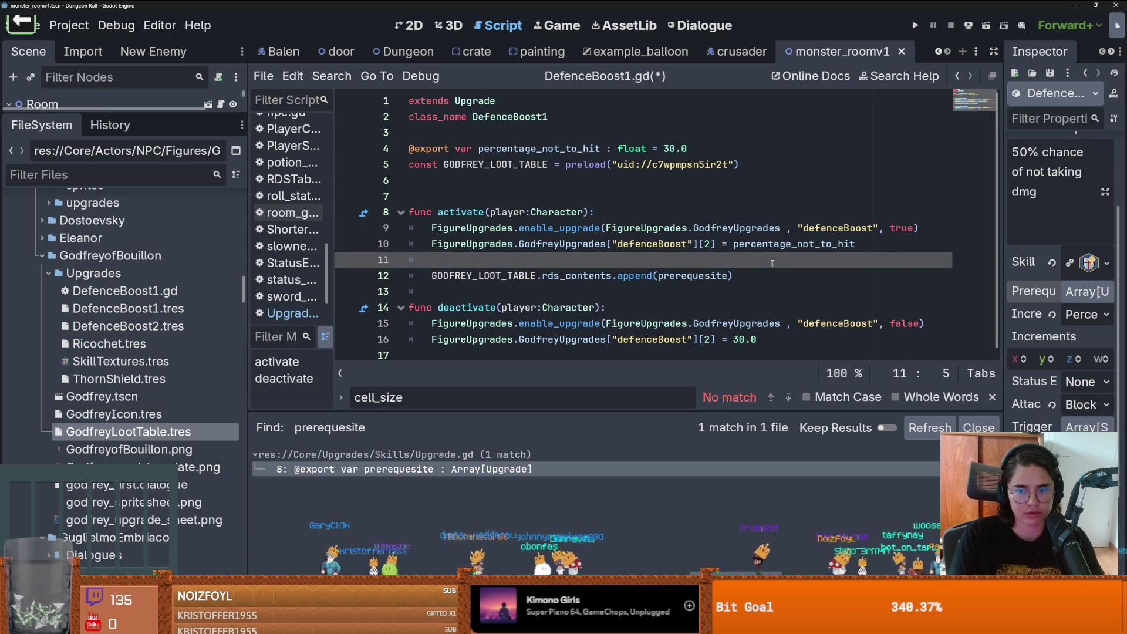
text(if pre)
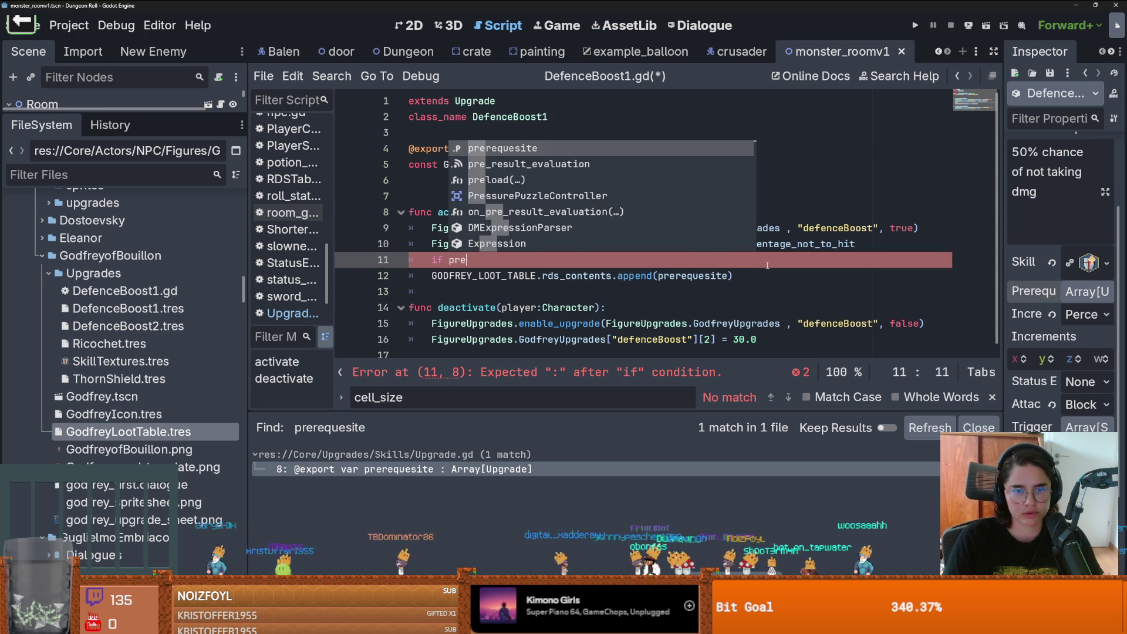
key(Return)
text(si)
key(Return)
key(Right)
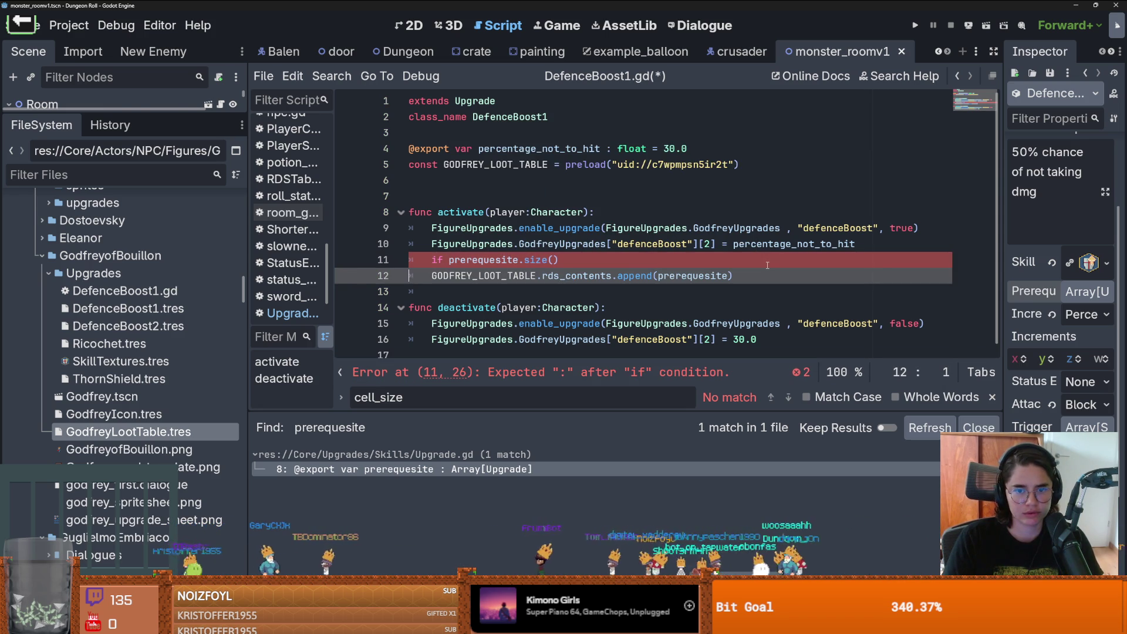
click(738, 262)
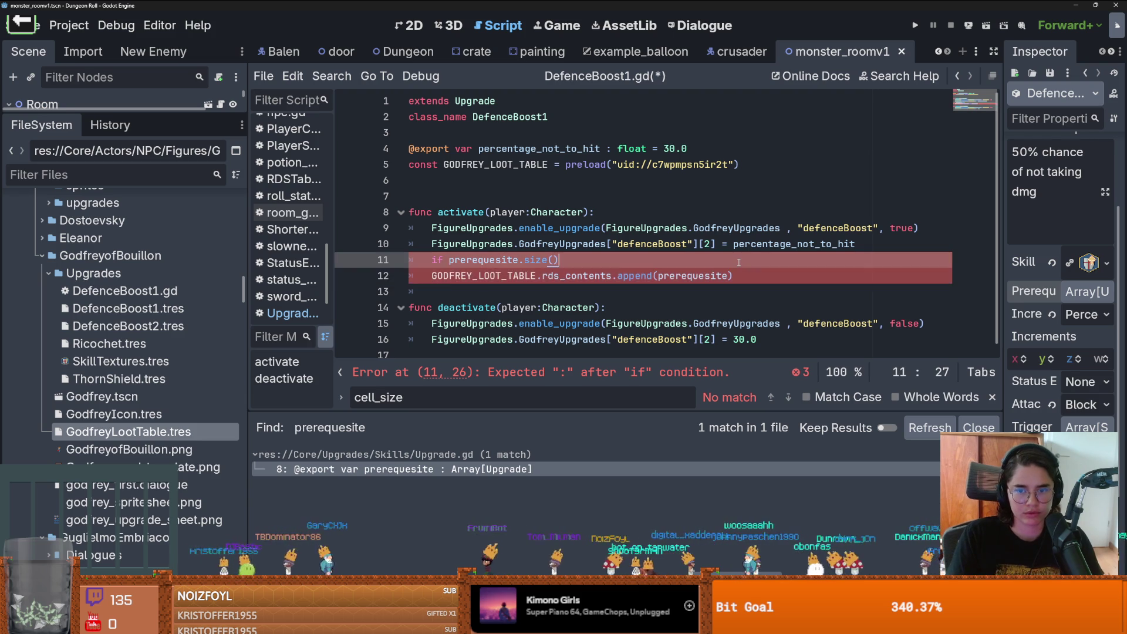
text(?)
key(BackSpace)
text(> 0:)
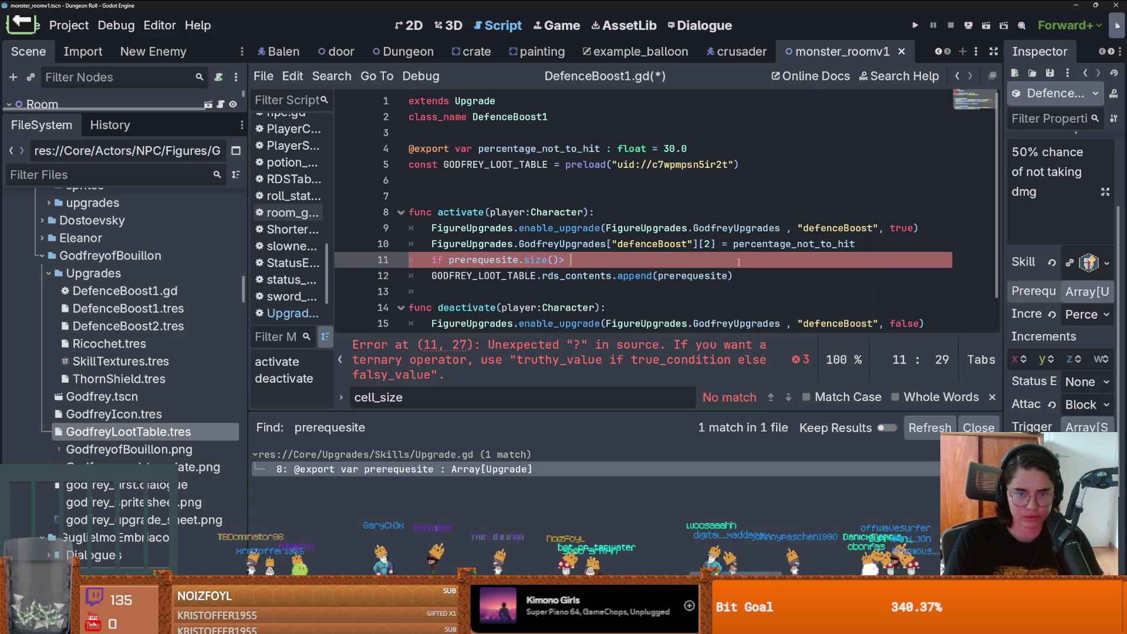
Add the loop 'for upgrade in prerequesite:' under the if statement
key(Return)
text(f0)
key(BackSpace)
text(or upgrade i)
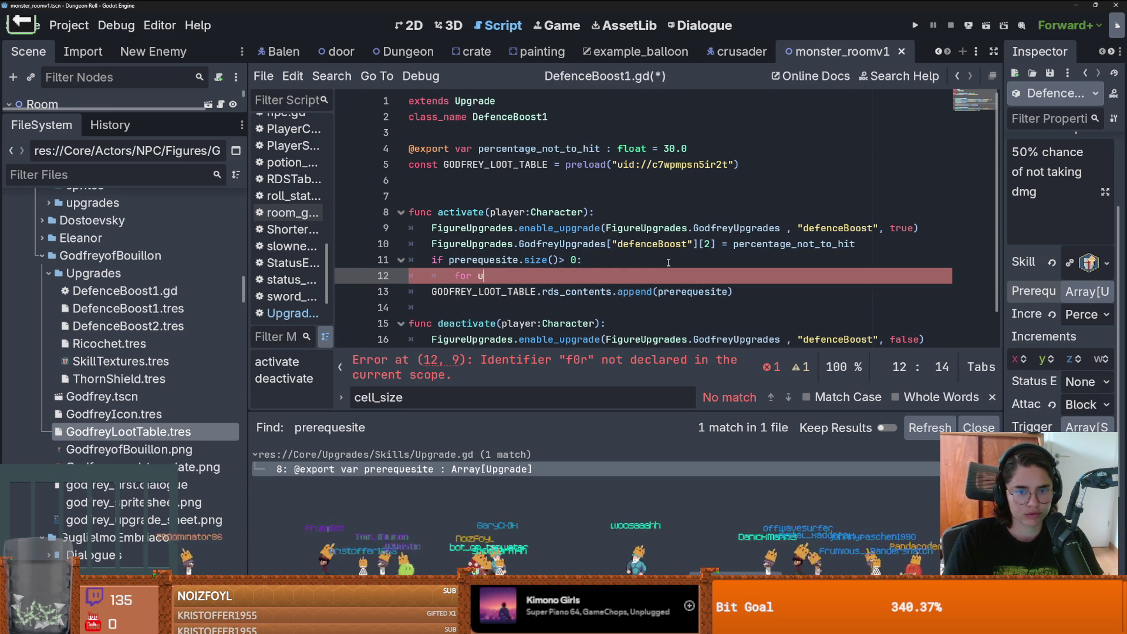
text(n pr)
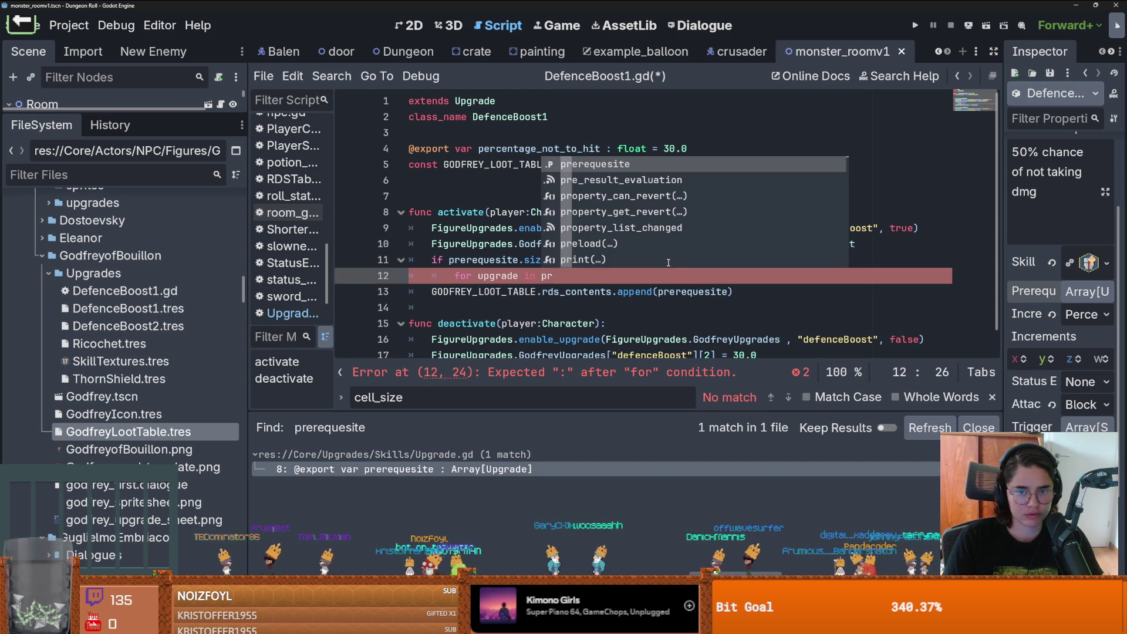
key(Return)
text(.)
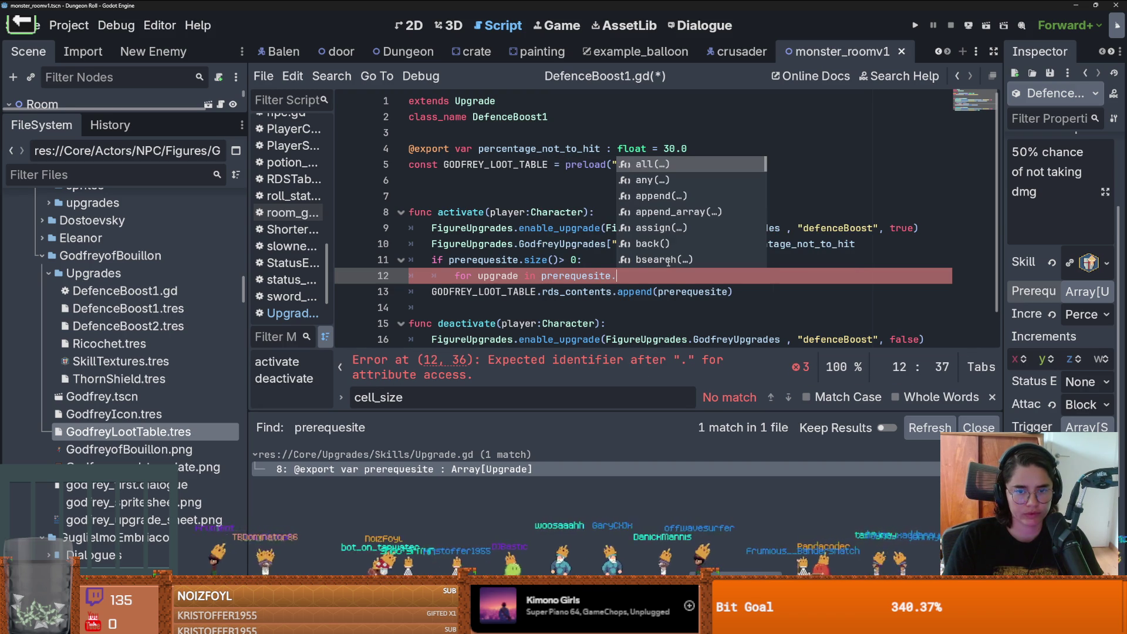
key(BackSpace)
text(:)
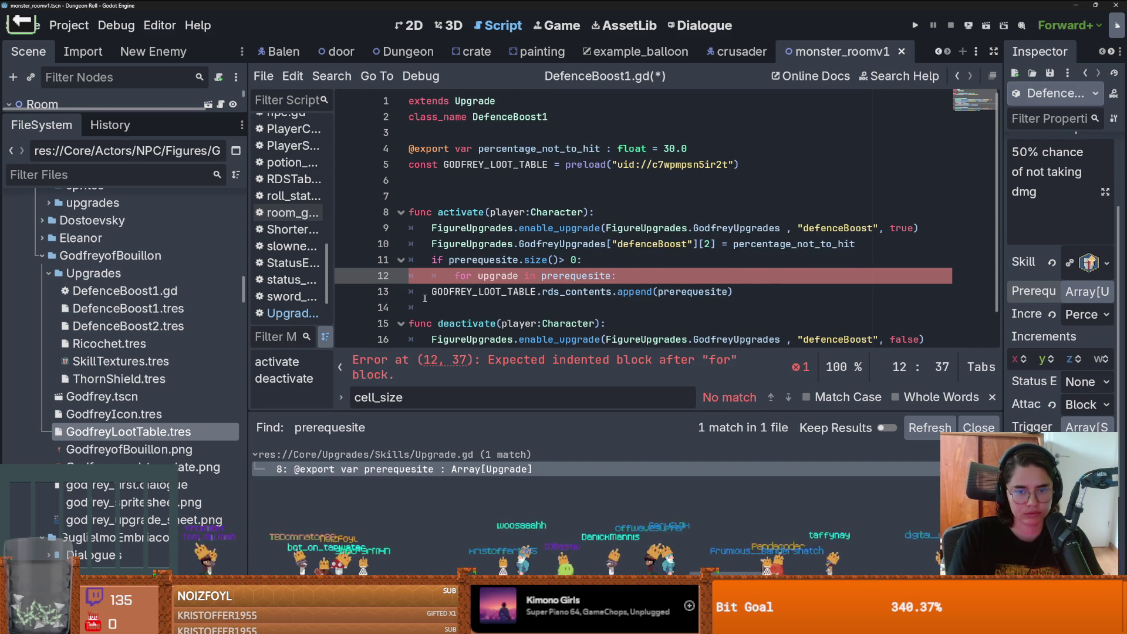
Indent the append call into the loop, change its argument to upgrade, and save
click(430, 292)
key(Tab)
key(Tab)
double_click(498, 275)
key(ctrl+c)
double_click(740, 292)
key(ctrl+v)
key(ctrl+s)
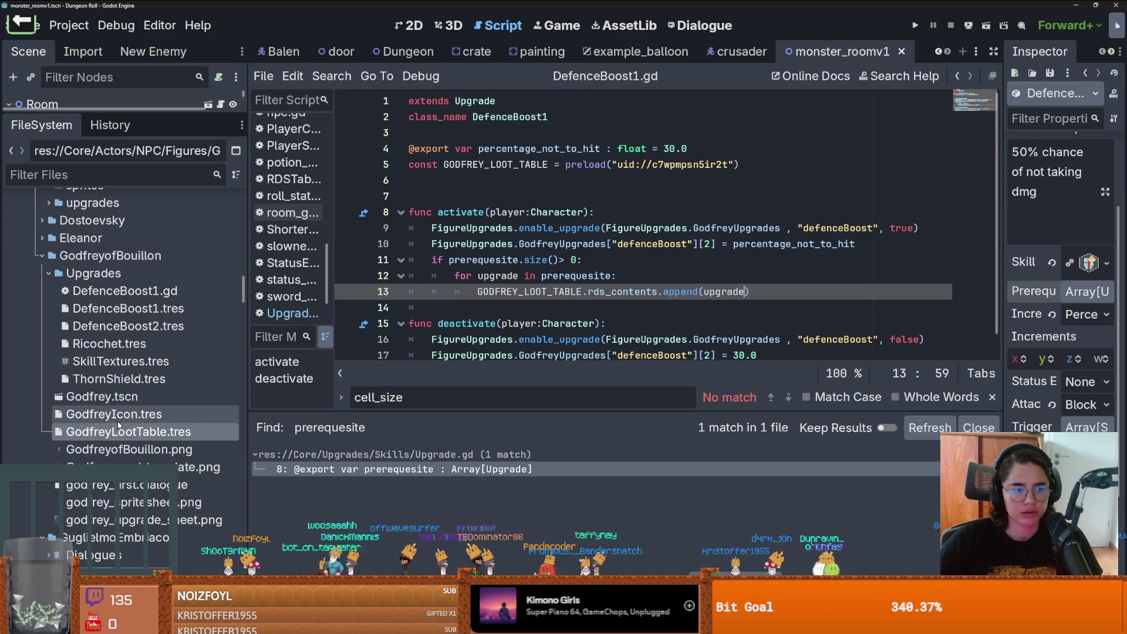
Select the if/for/append block in activate for copying
click(129, 431)
click(726, 274)
scroll(725, 275, down, 1)
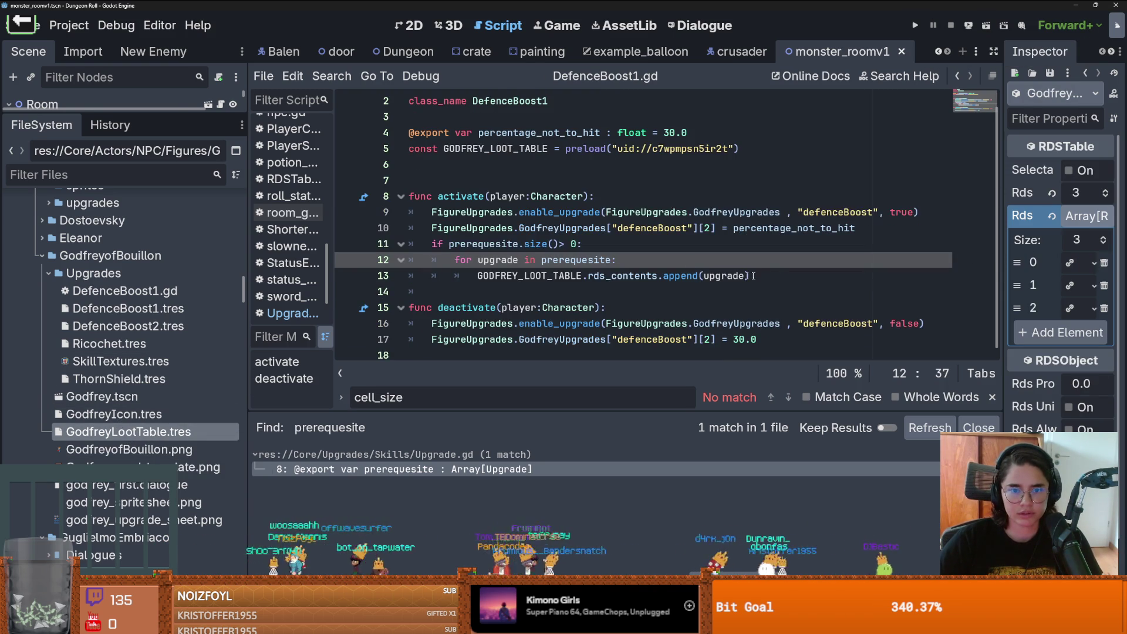
click(775, 276)
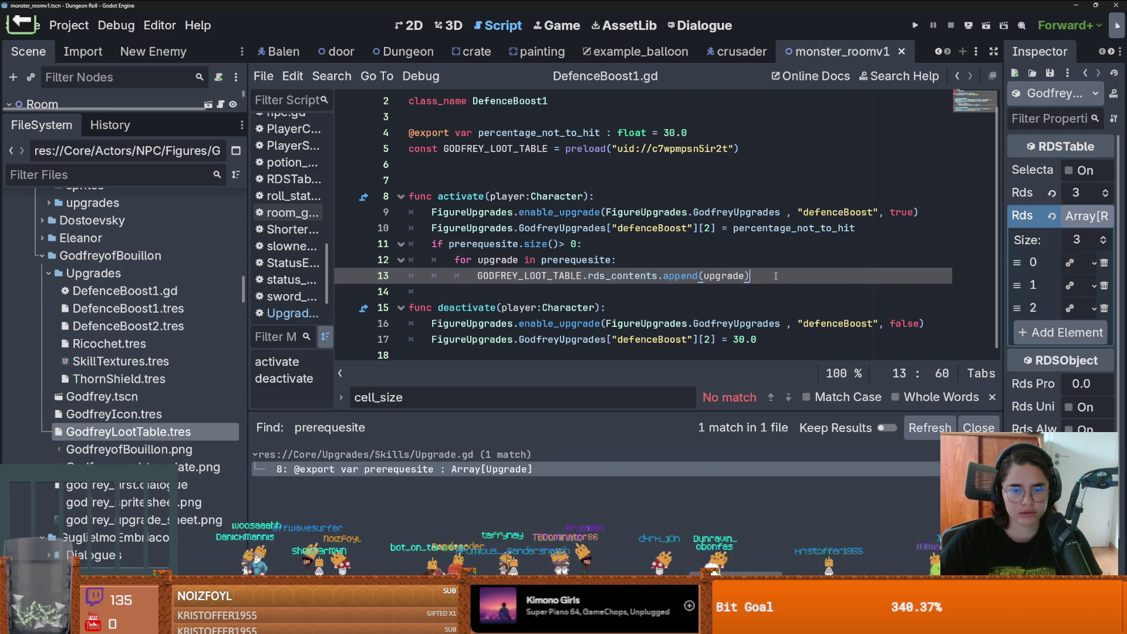
key(shift+Up)
key(shift+Up)
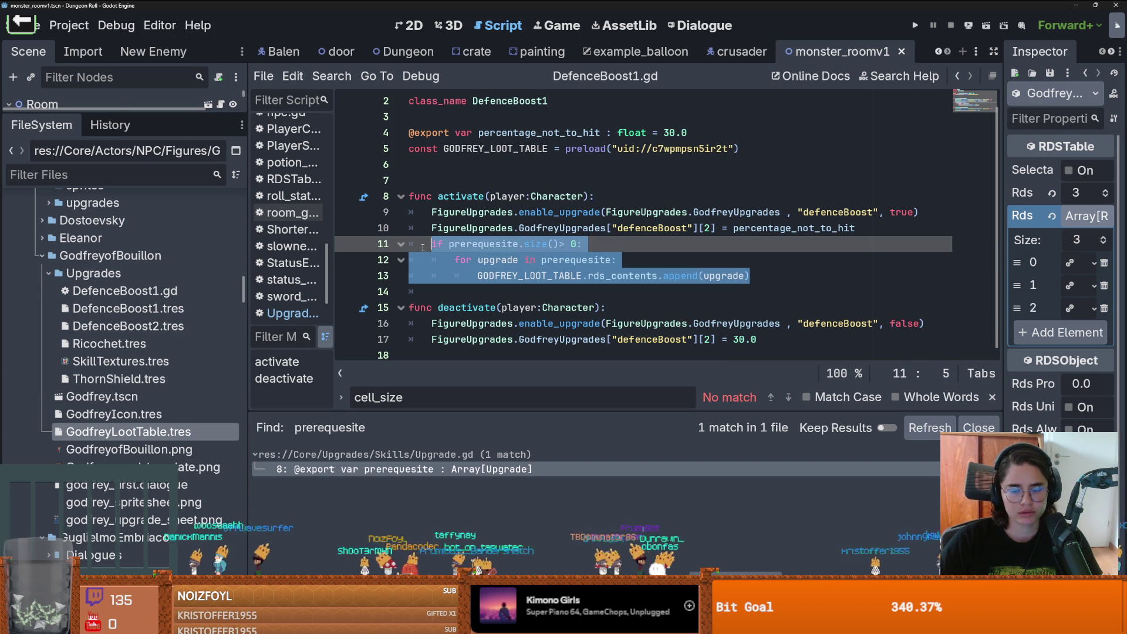
Paste the prerequisite if/for block into the deactivate function
click(790, 339)
key(ctrl+v)
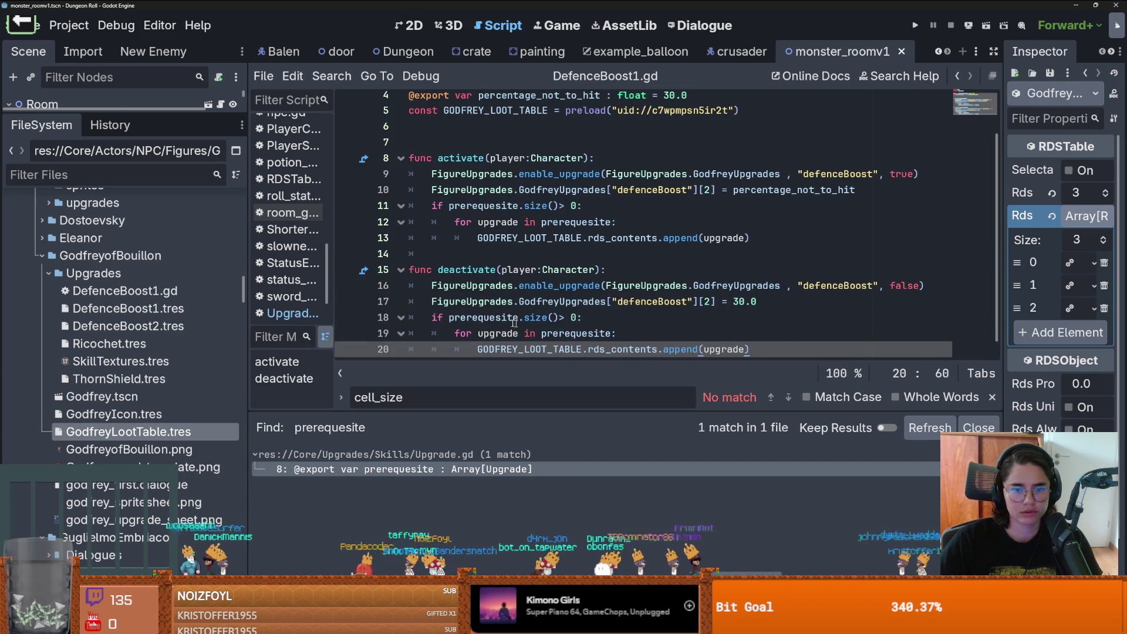
click(547, 332)
click(576, 333)
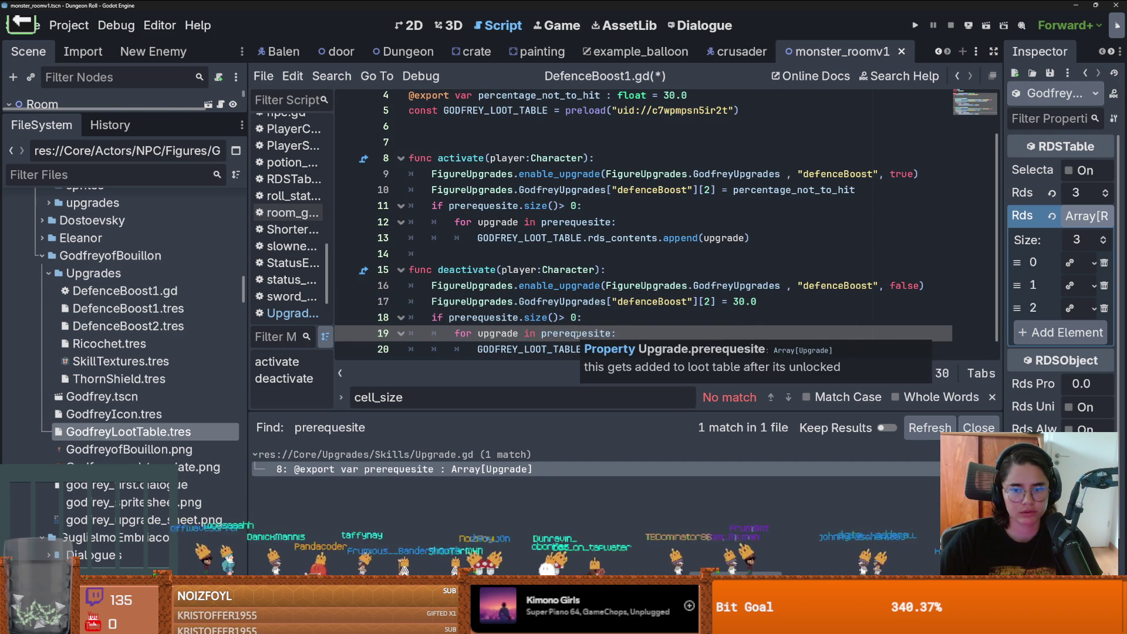
double_click(483, 317)
double_click(528, 349)
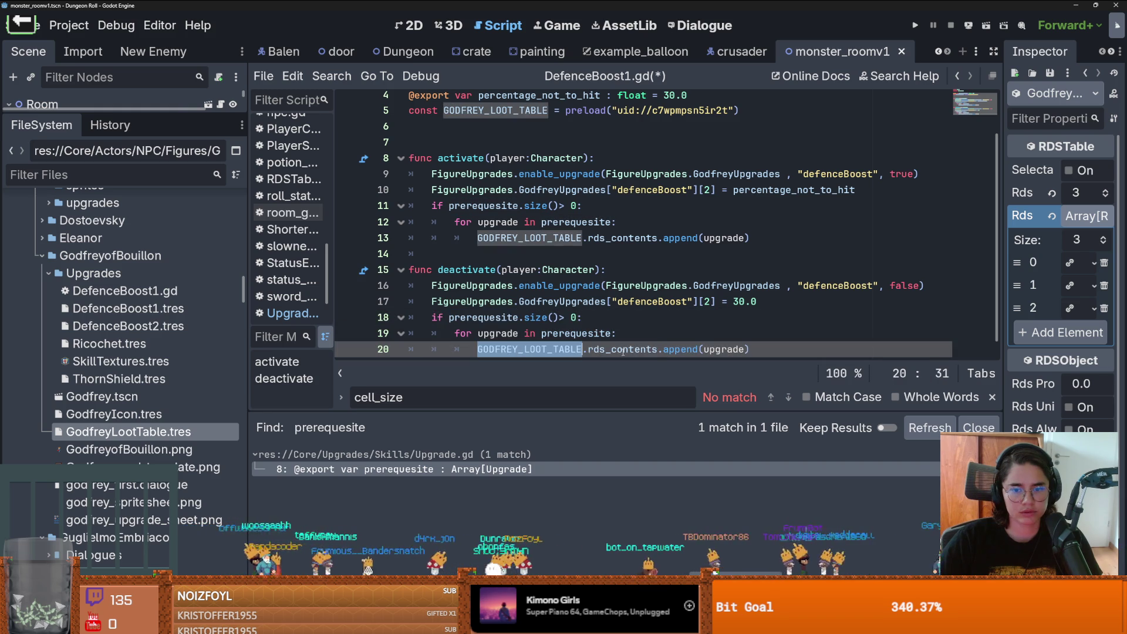
double_click(623, 349)
double_click(680, 349)
Change the pasted append call to erase(upgrade)
shift+click(753, 350)
text(re)
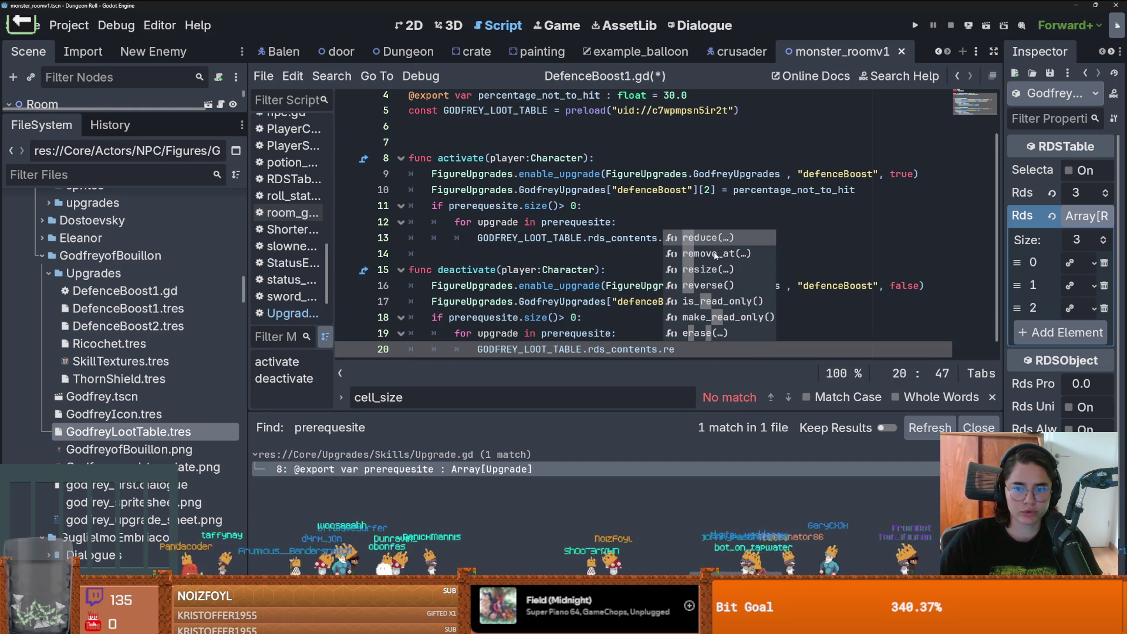
key(Escape)
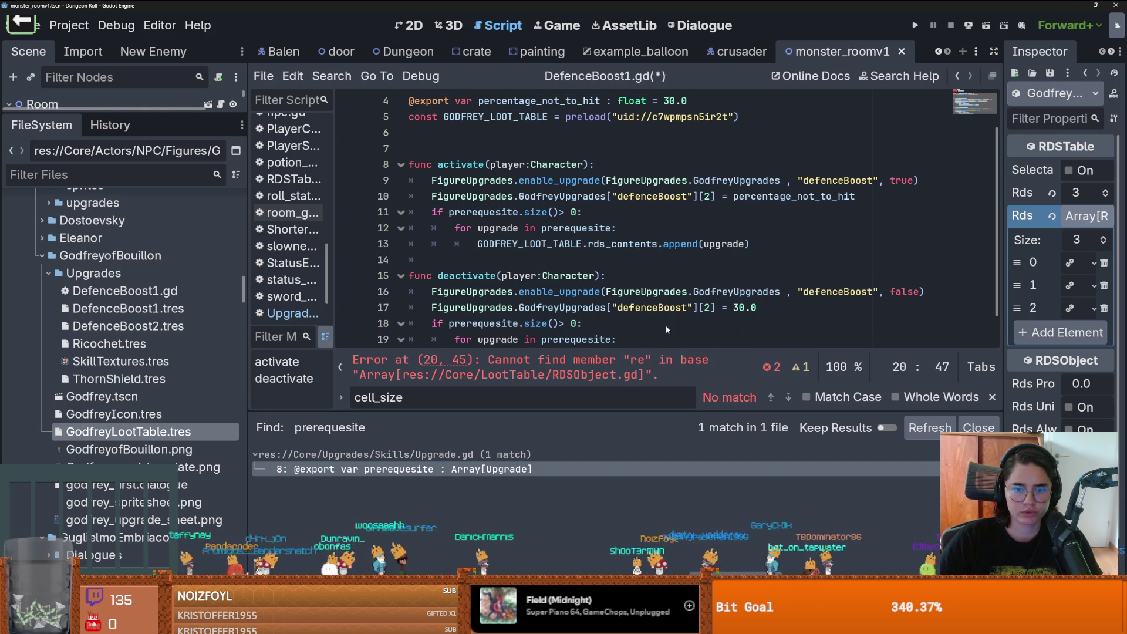
scroll(633, 279, down, 1)
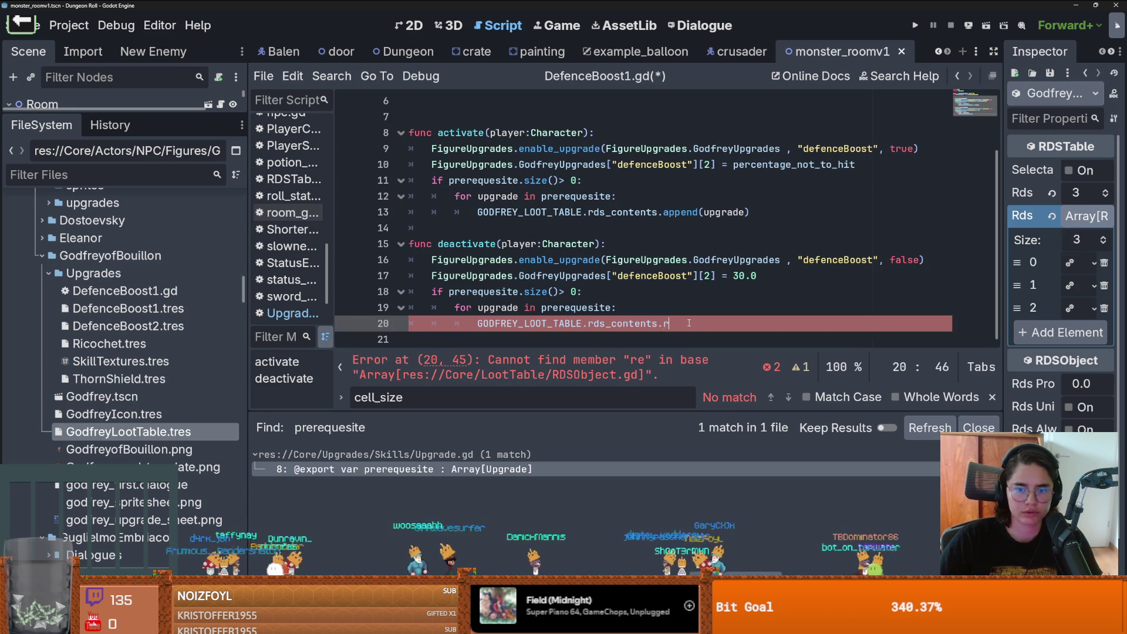
key(BackSpace)
key(BackSpace)
text(er)
key(Return)
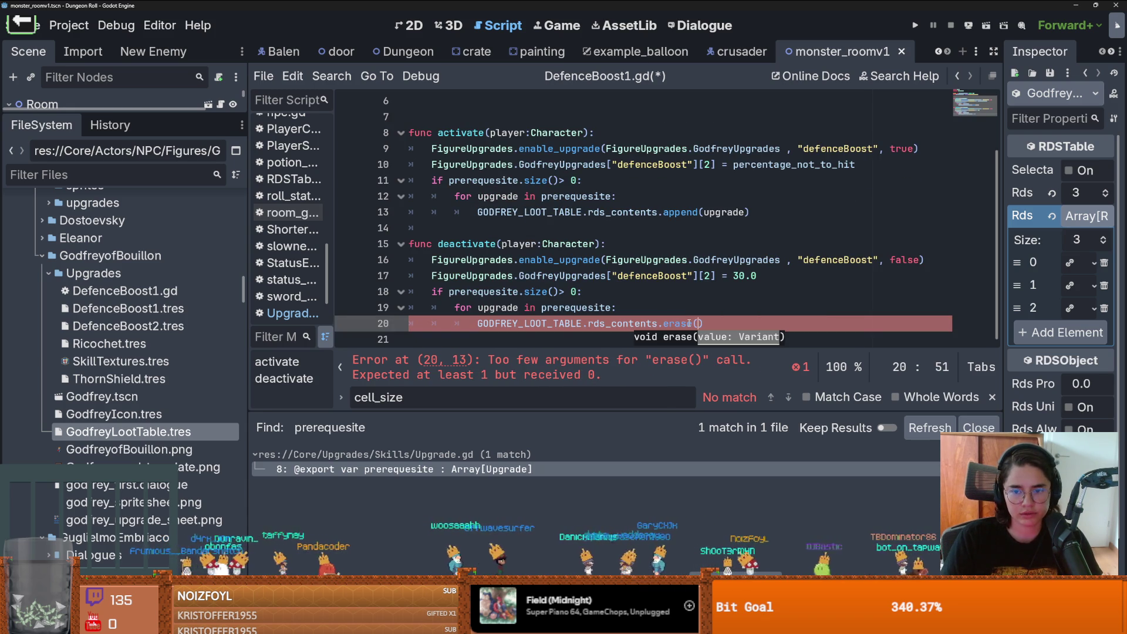
text(u)
key(Return)
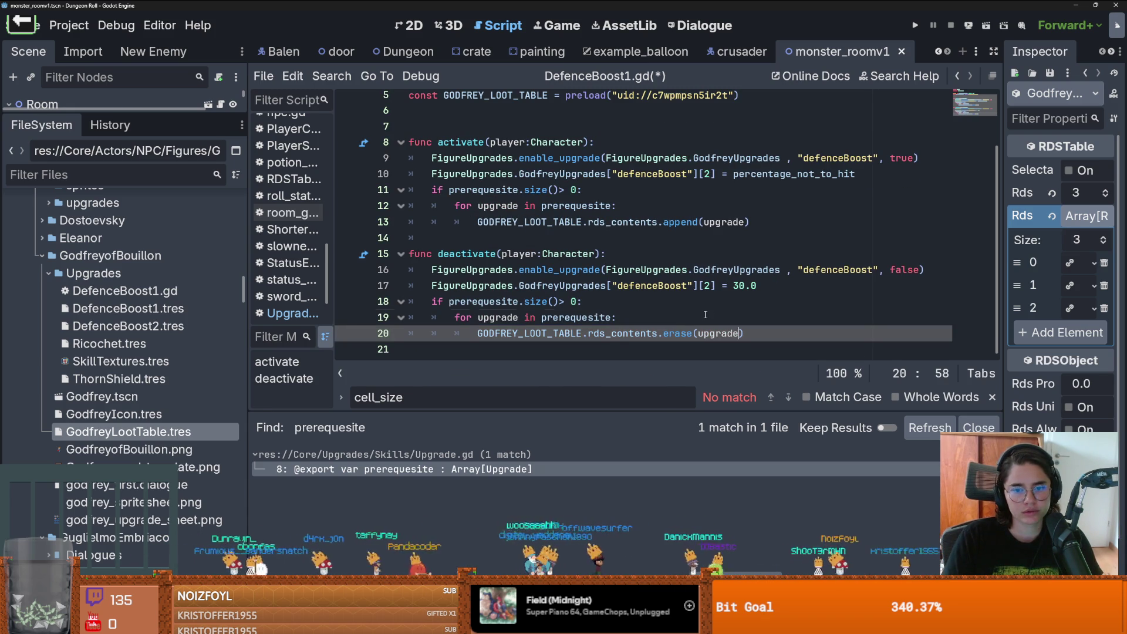
Guard the erase with 'if GODFREY_LOOT_TABLE.rds_contents.has(upgrade):' and indent it underneath
key(ctrl+shift+Return)
text(if G)
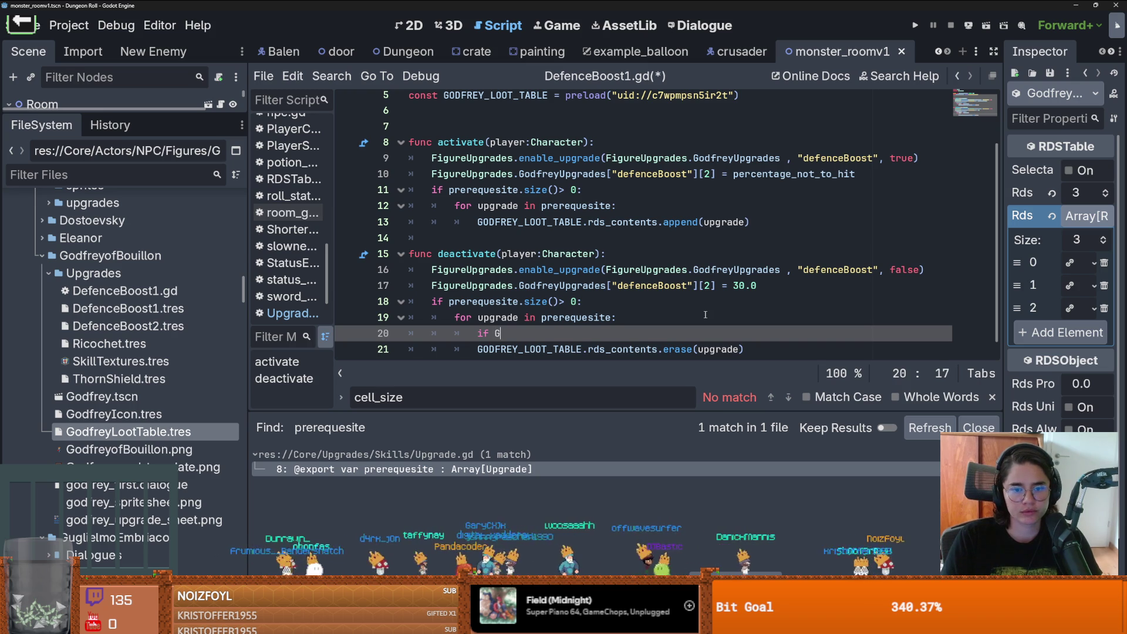
key(Return)
text(.rds)
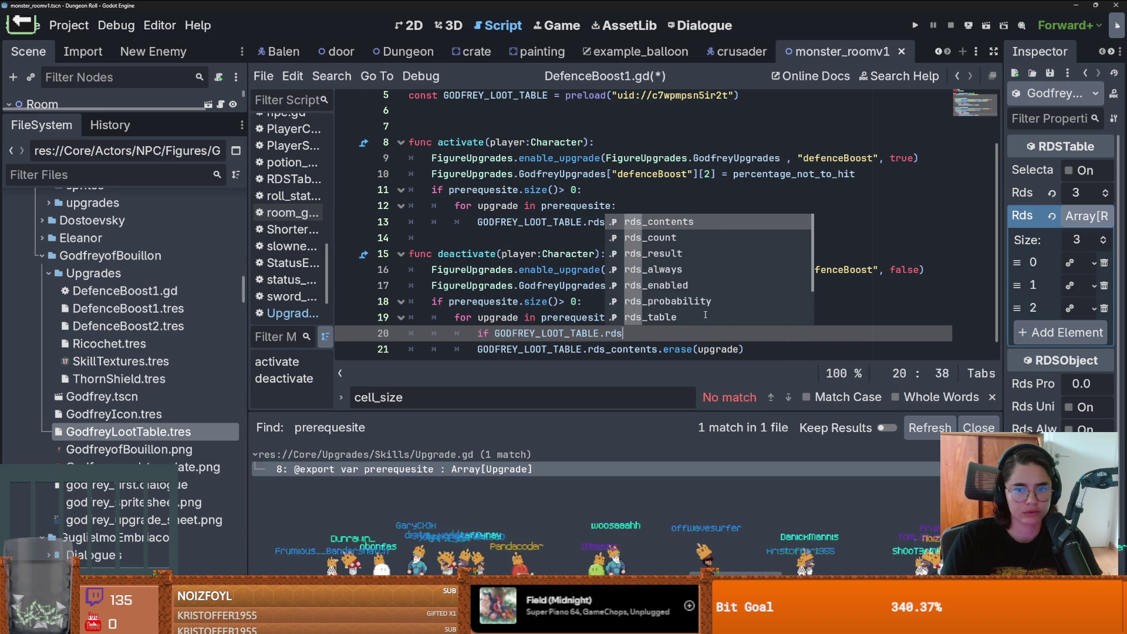
key(Return)
text(.ha)
key(Return)
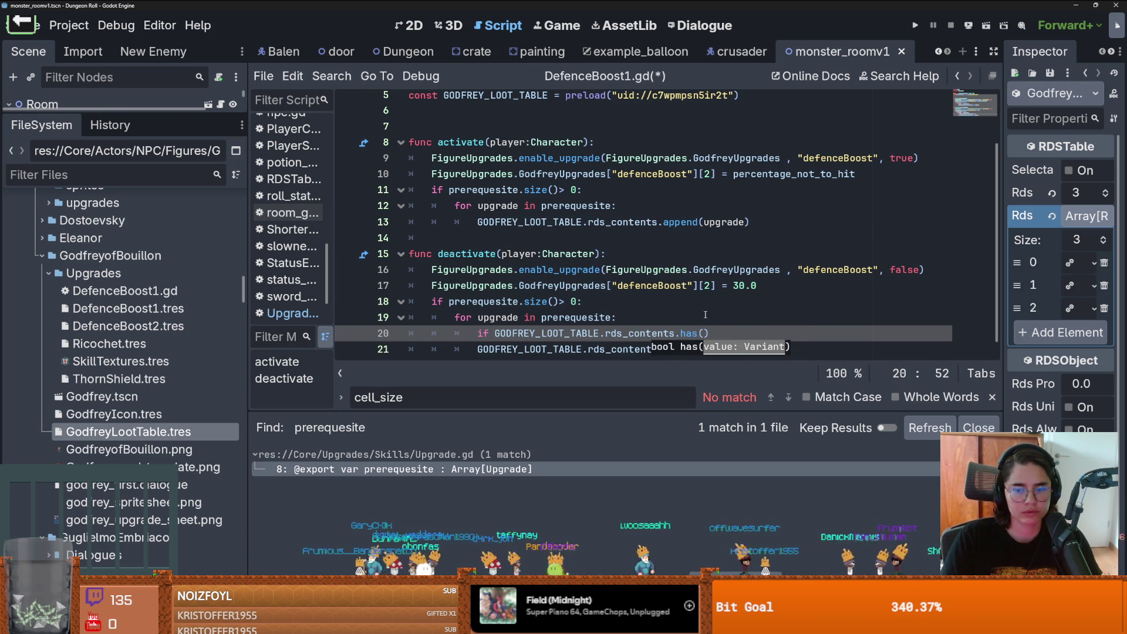
text(up)
key(Return)
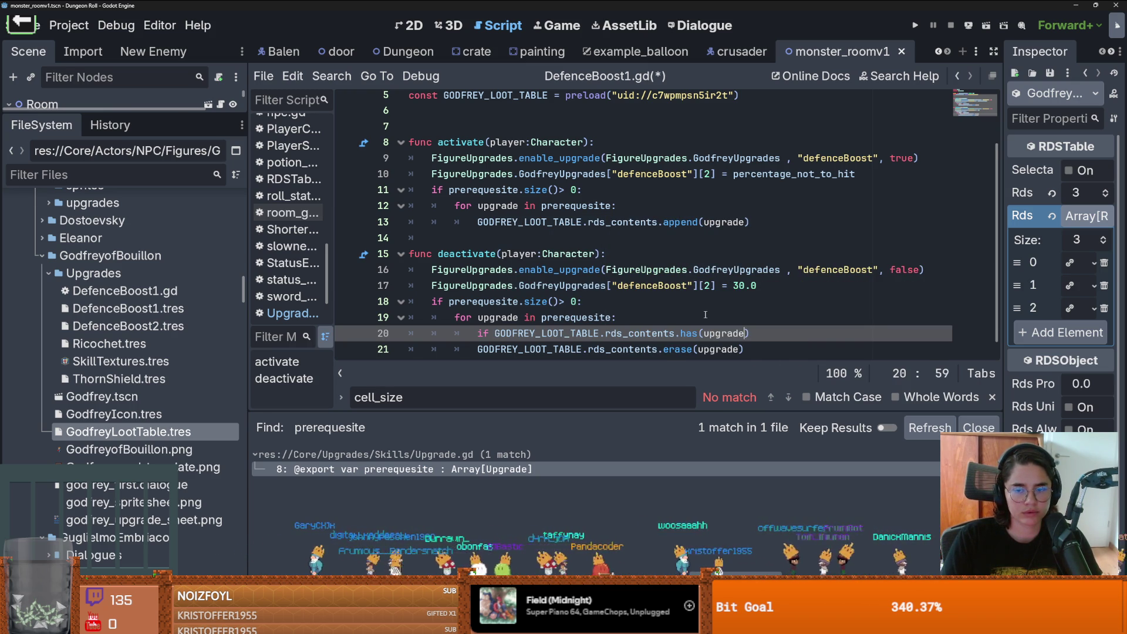
text(:)
click(479, 350)
key(Tab)
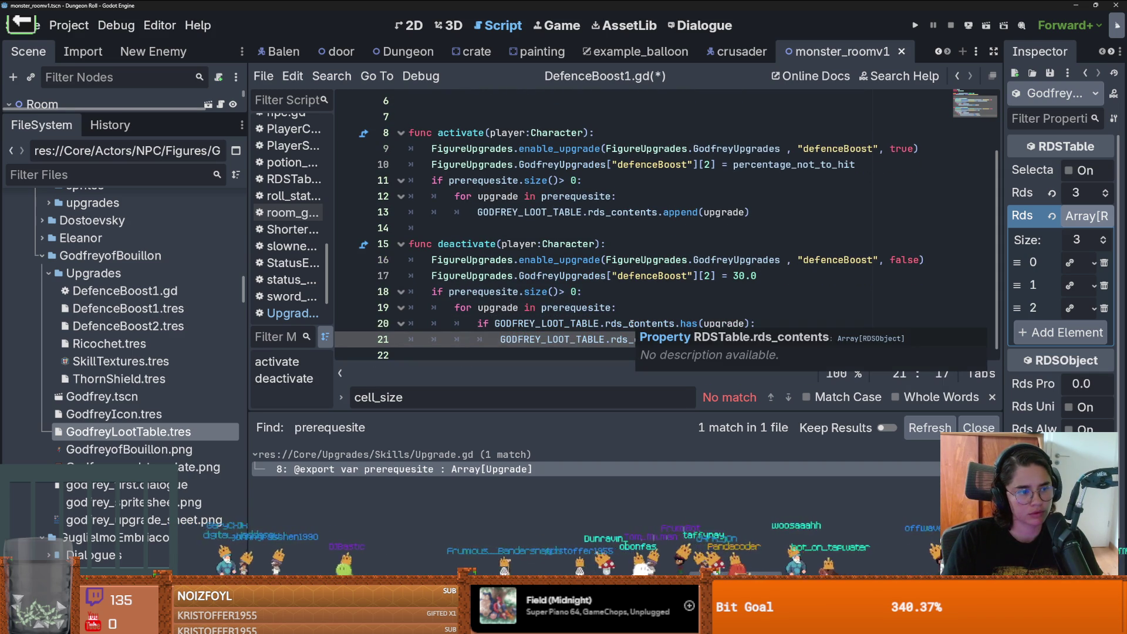
Save DefenceBoost1.gd with the updated deactivate function
click(632, 261)
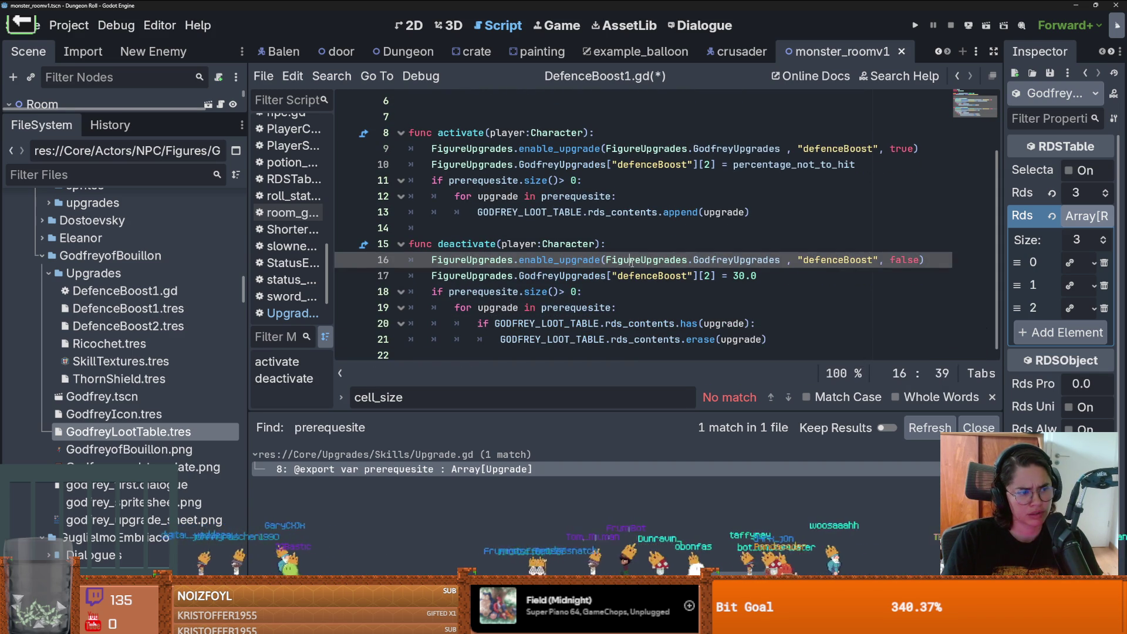
key(ctrl+s)
click(622, 274)
Review and save DefenceBoost1.gd, then run the project, which fails preloading line 5
scroll(612, 276, up, 2)
scroll(612, 275, down, 2)
scroll(612, 276, up, 2)
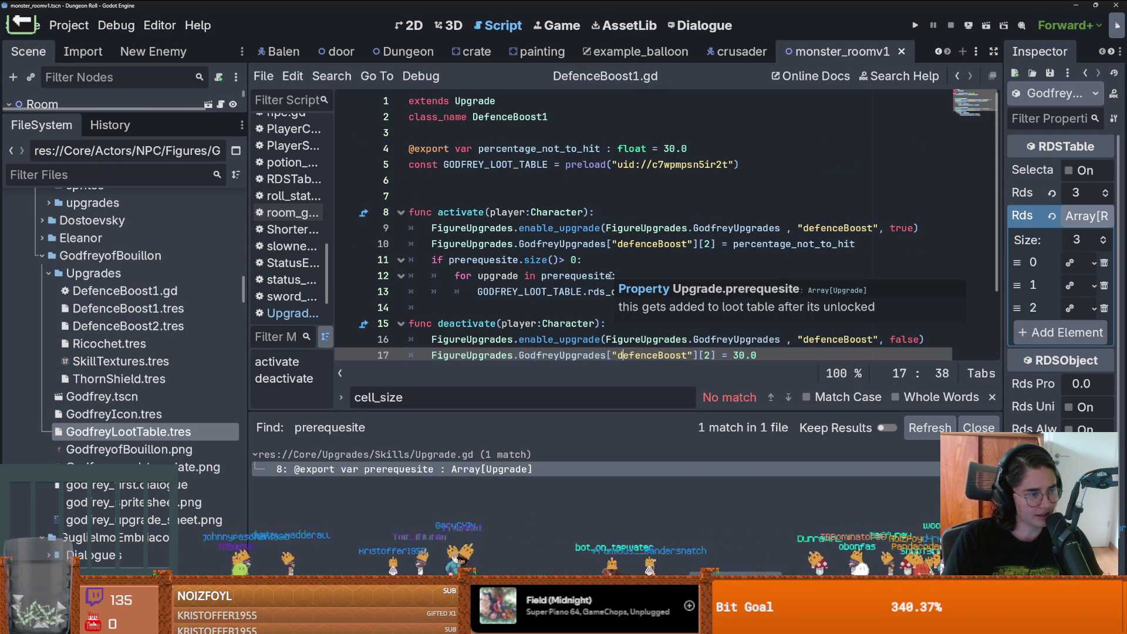
scroll(553, 295, down, 2)
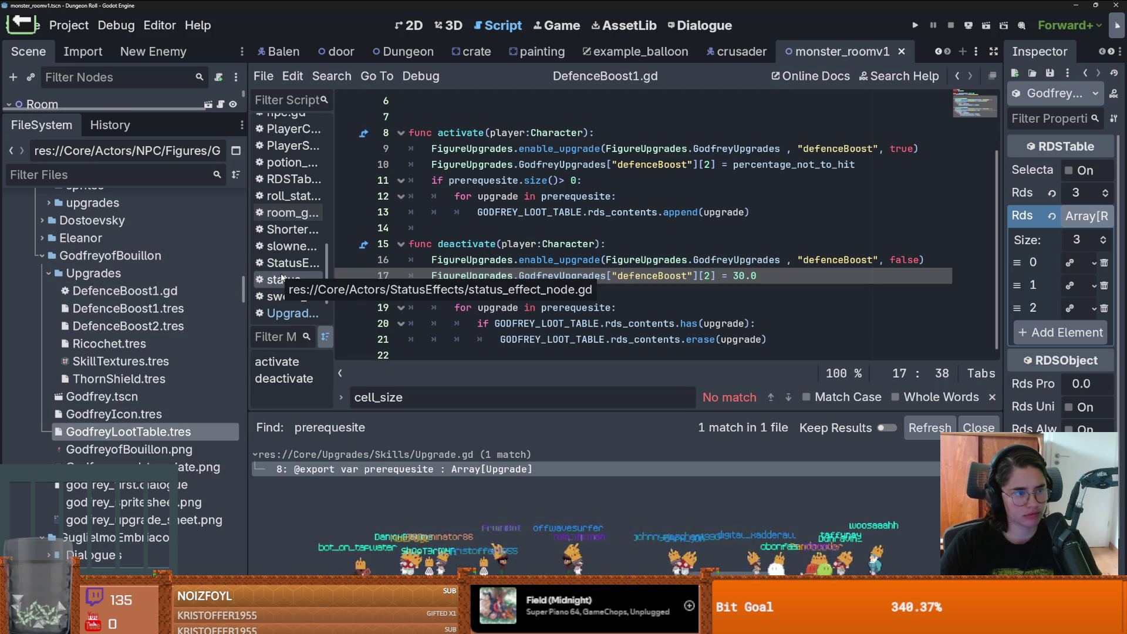
click(558, 324)
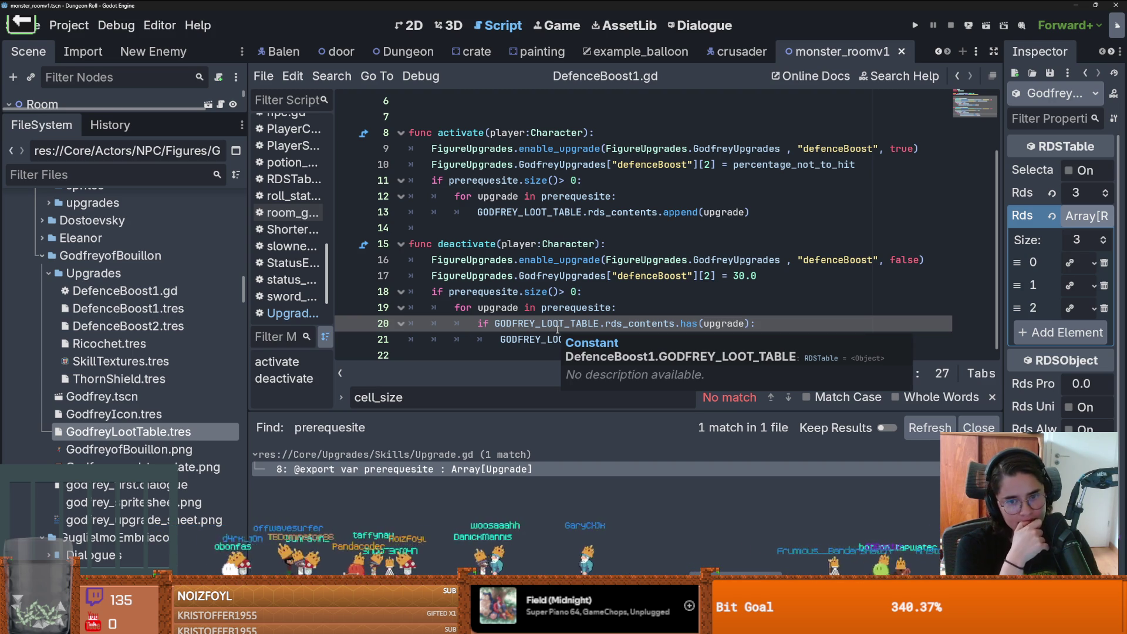
click(517, 228)
key(ctrl+s)
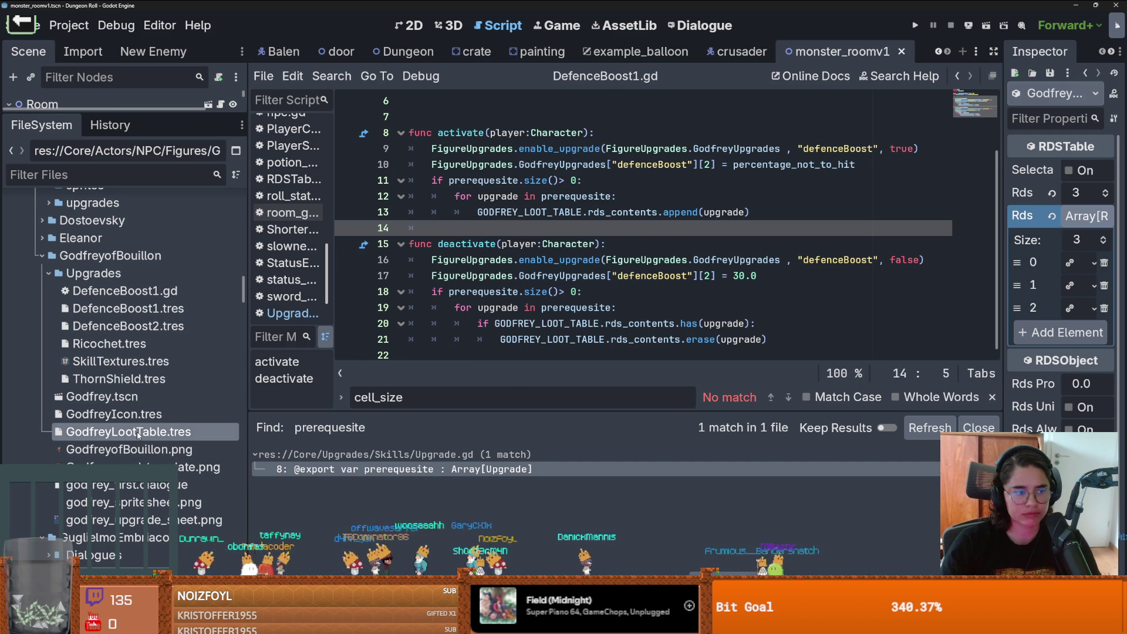
mouse_move(1002, 210)
mouse_down()
mouse_move(892, 212)
mouse_move(998, 211)
mouse_up()
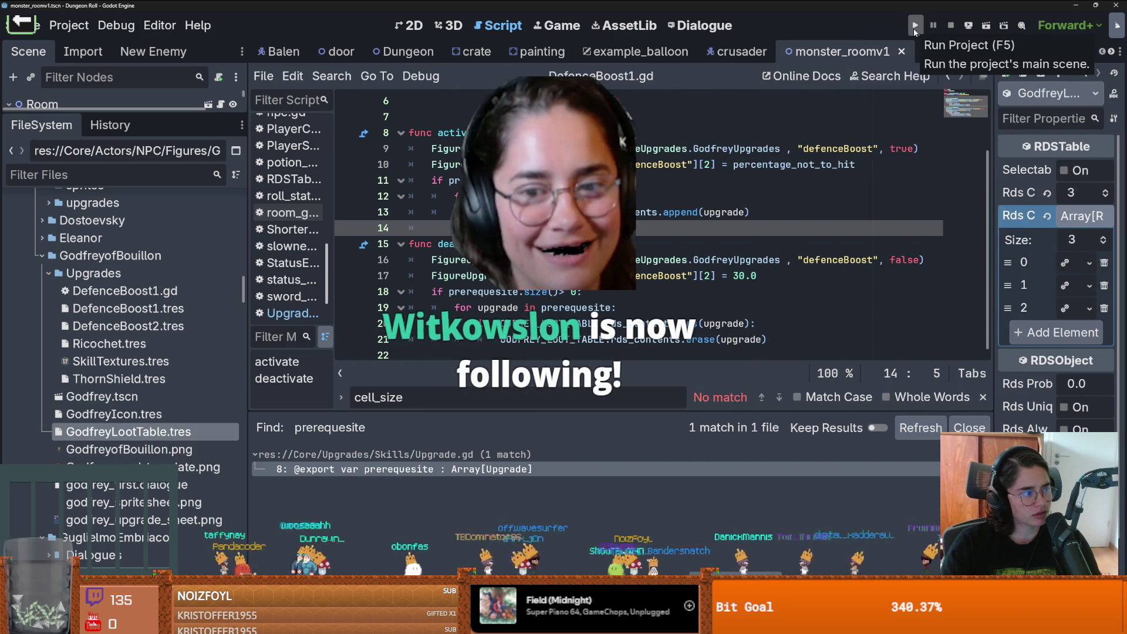
click(914, 27)
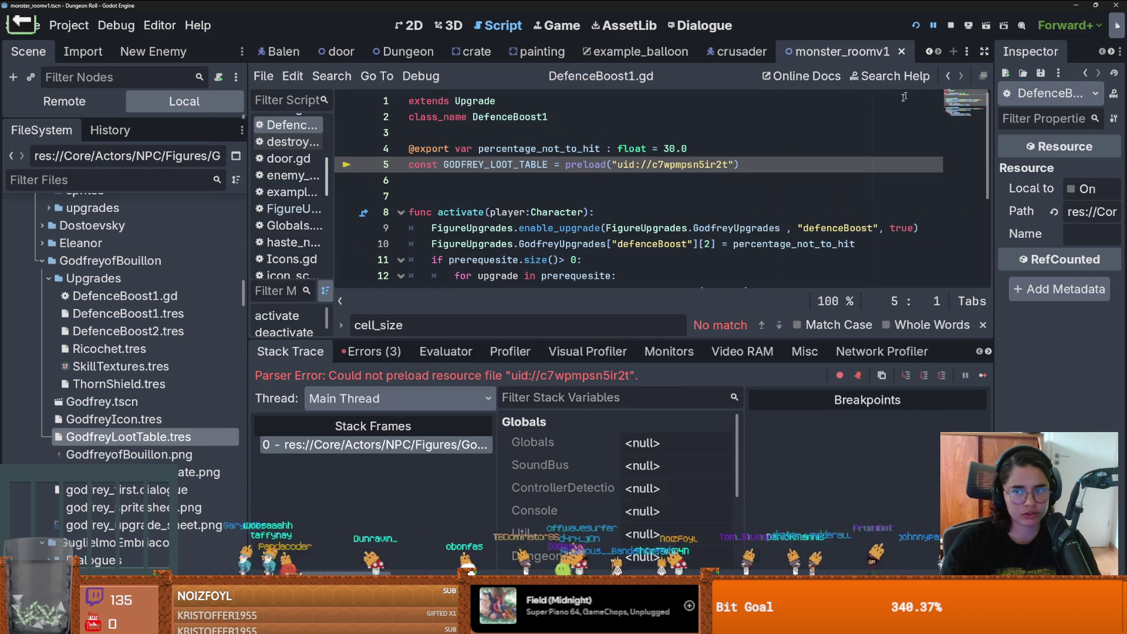
Change line 5's const to var and rerun, then delete the GODFREY_LOOT_TABLE preload line
click(515, 198)
key(BackSpace)
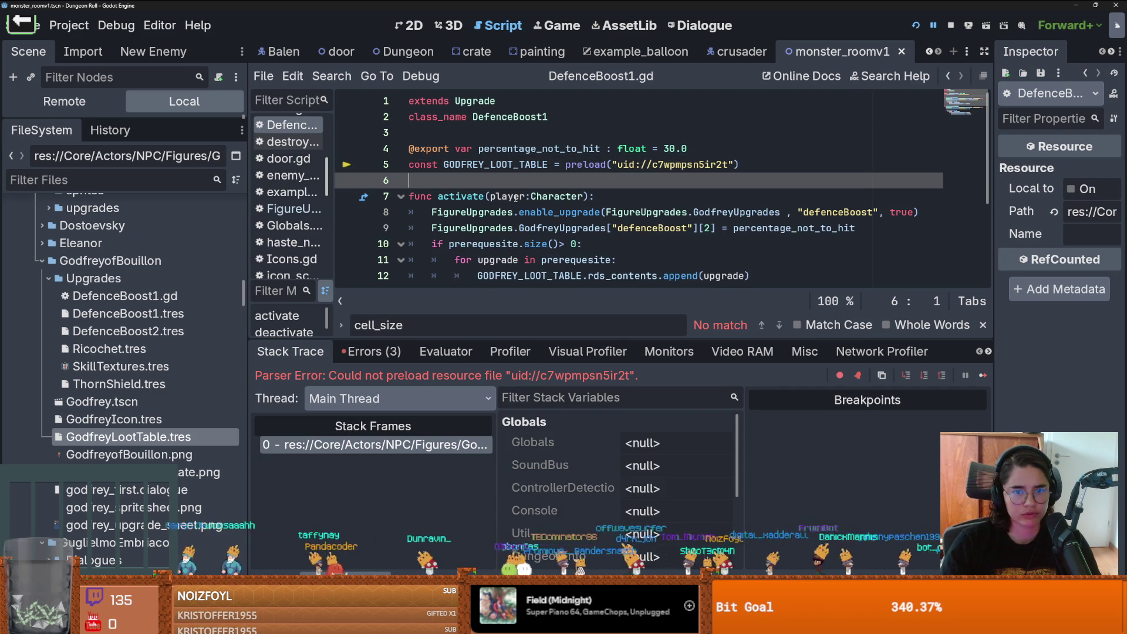
drag(741, 165, 342, 163)
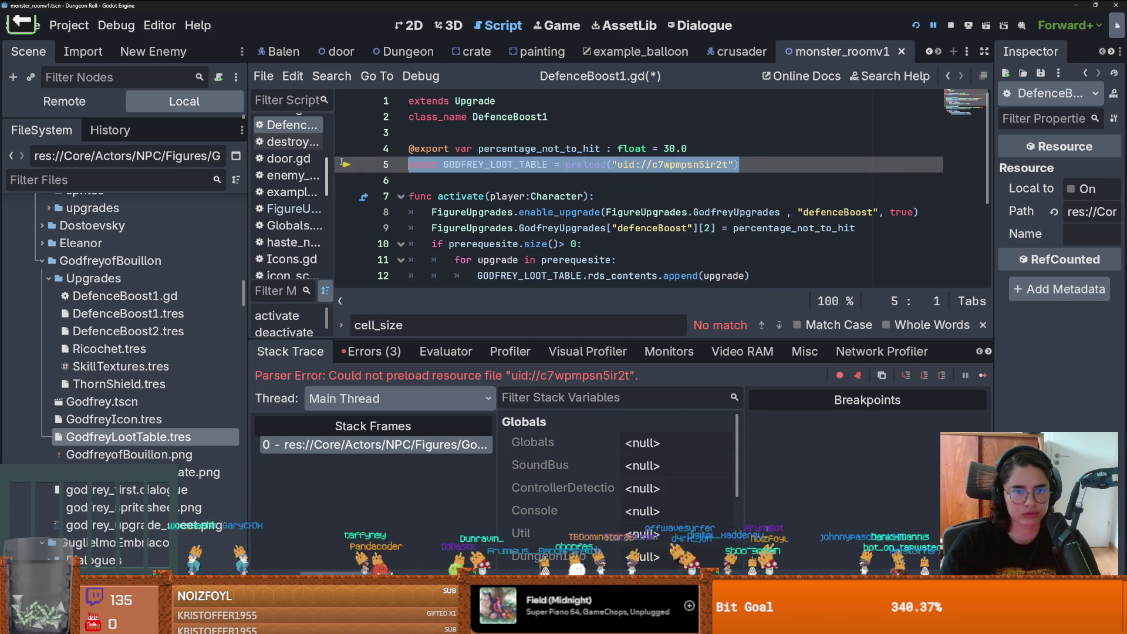
double_click(425, 165)
text(var)
key(ctrl+s)
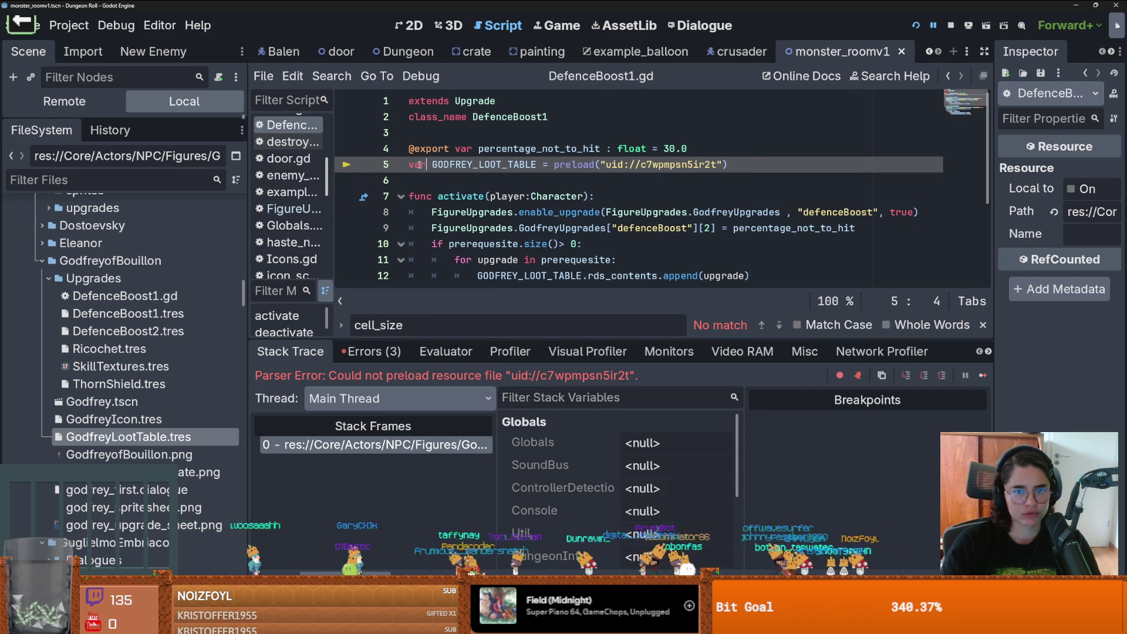
click(915, 26)
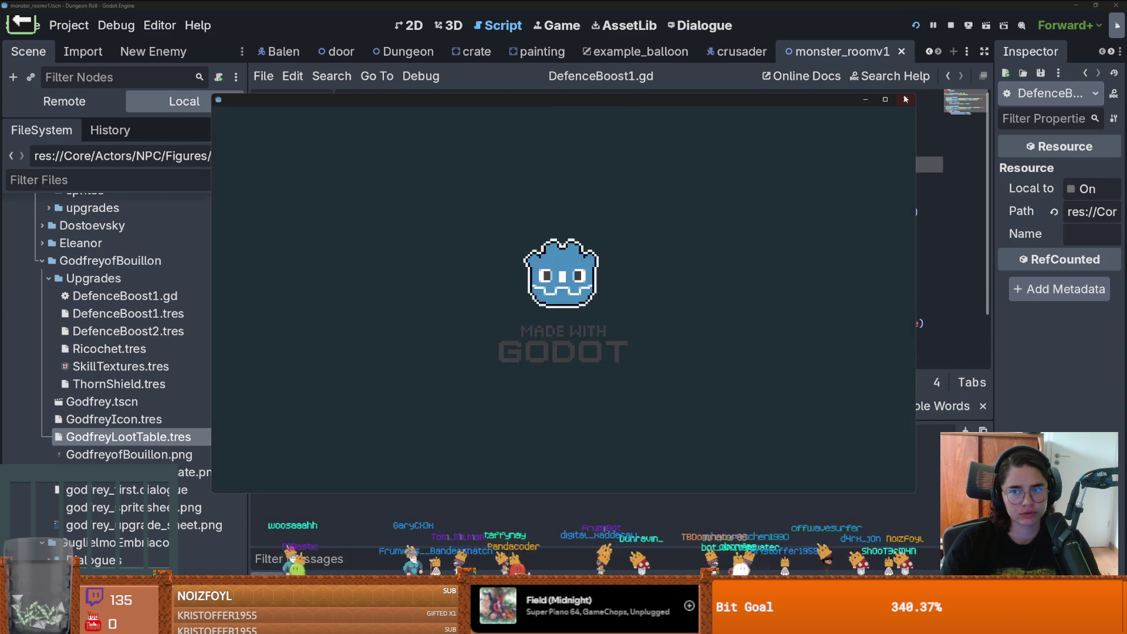
triple_click(781, 161)
key(BackSpace)
Paste the GODFREY_LOOT_TABLE preload line into Globals.gd just above _ready
text(global)
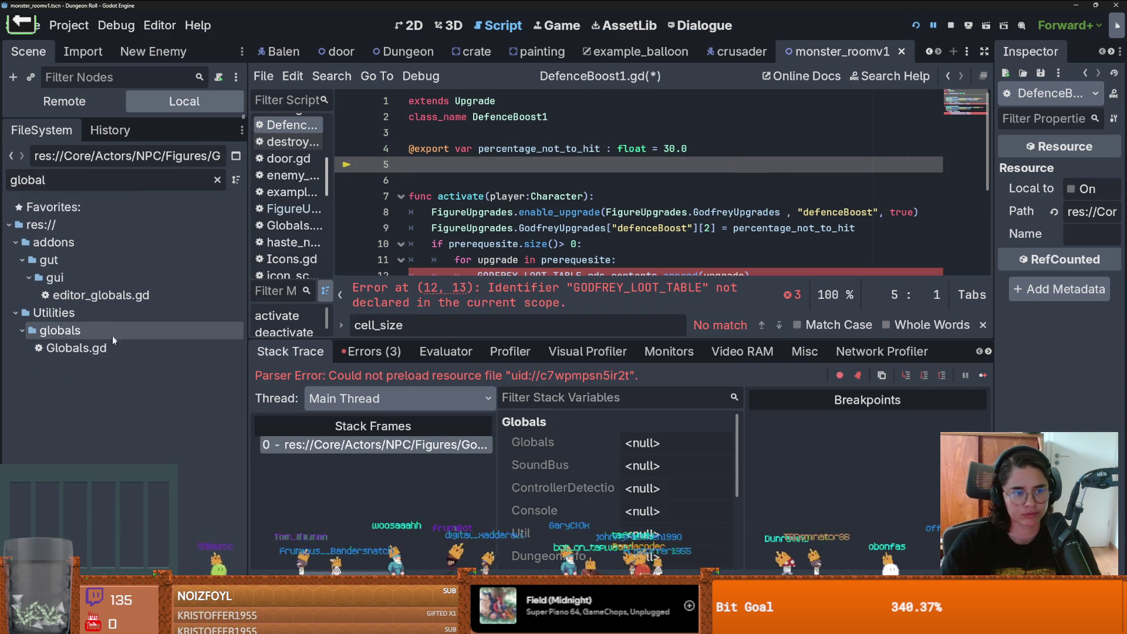
double_click(76, 348)
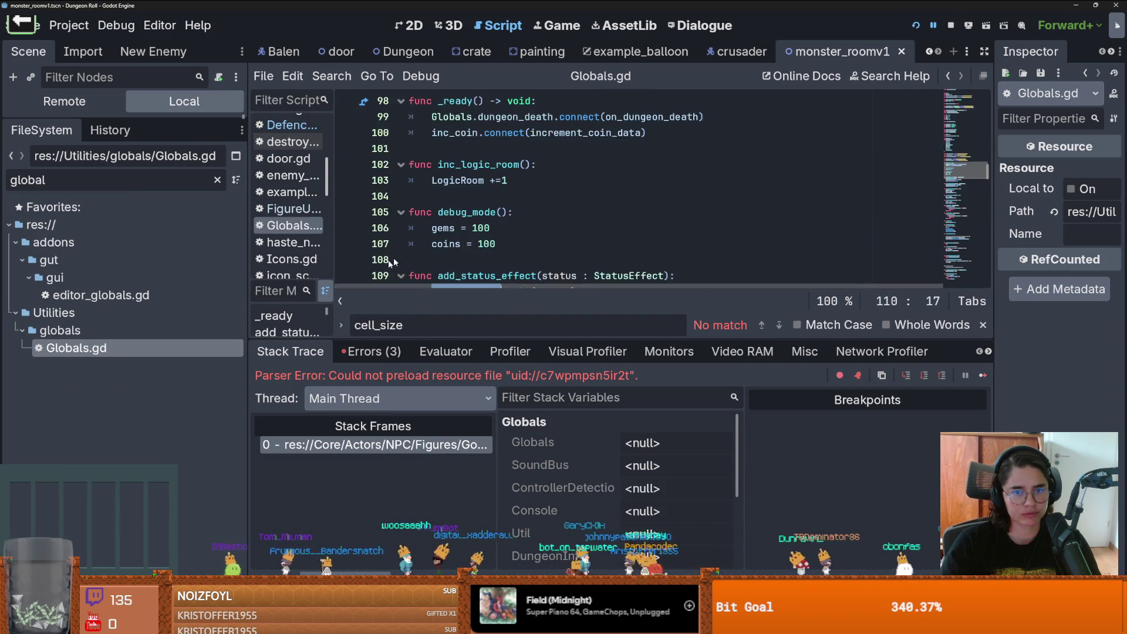
scroll(511, 212, up, 5)
scroll(511, 211, down, 3)
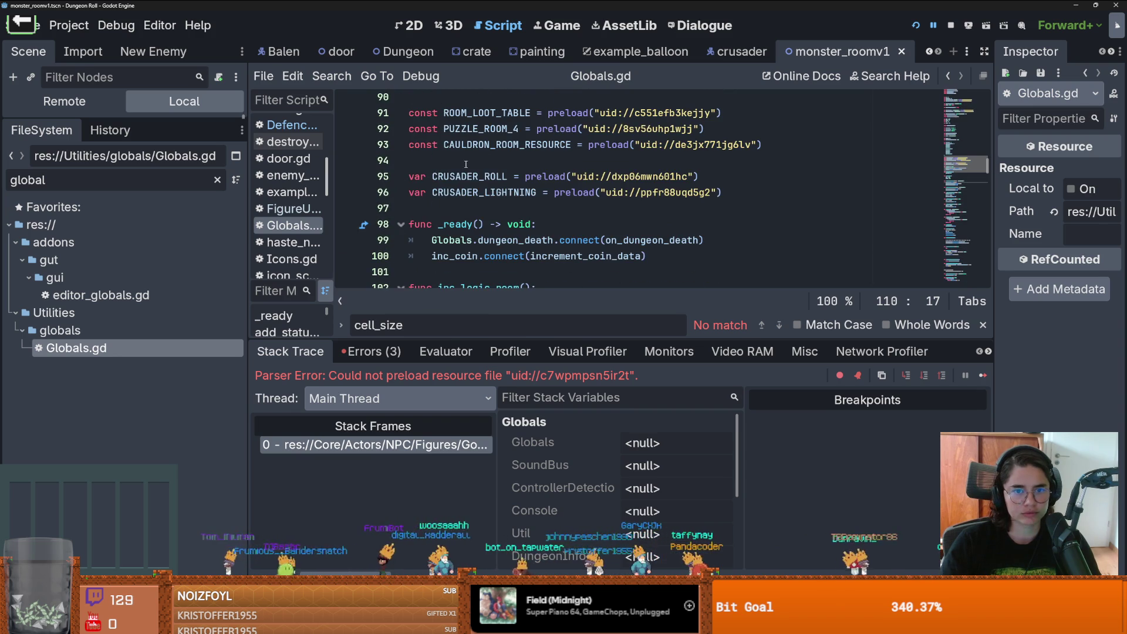
click(468, 207)
text(var GODFREY_LOOT_TABLE = preload("uid://c7wpmpsn5ir2t"))
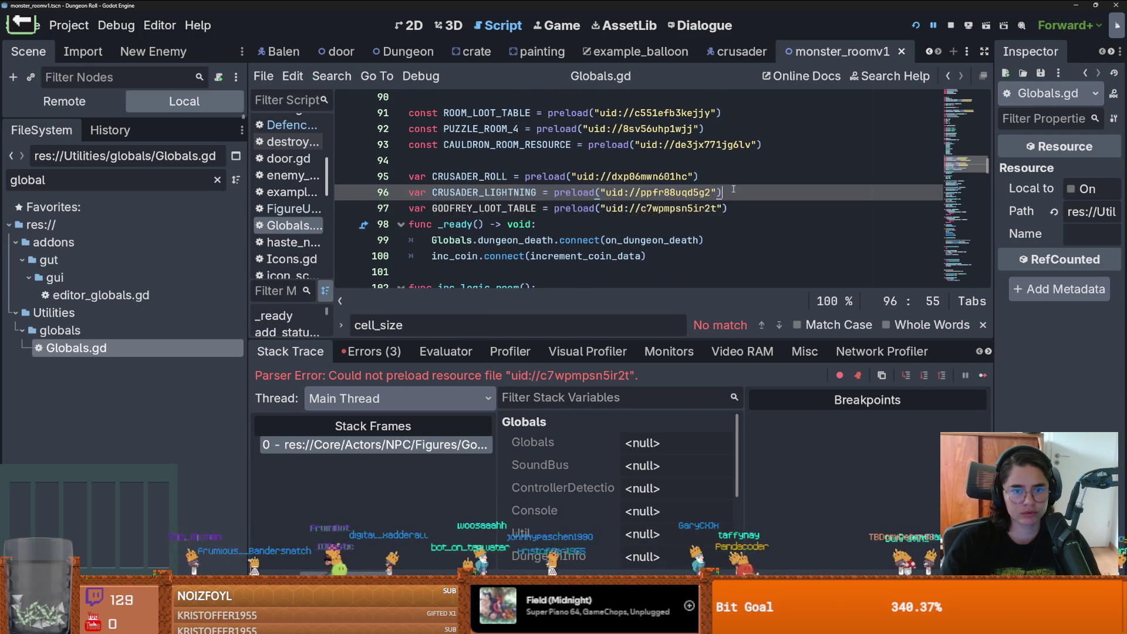
key(Home)
key(Return)
double_click(458, 224)
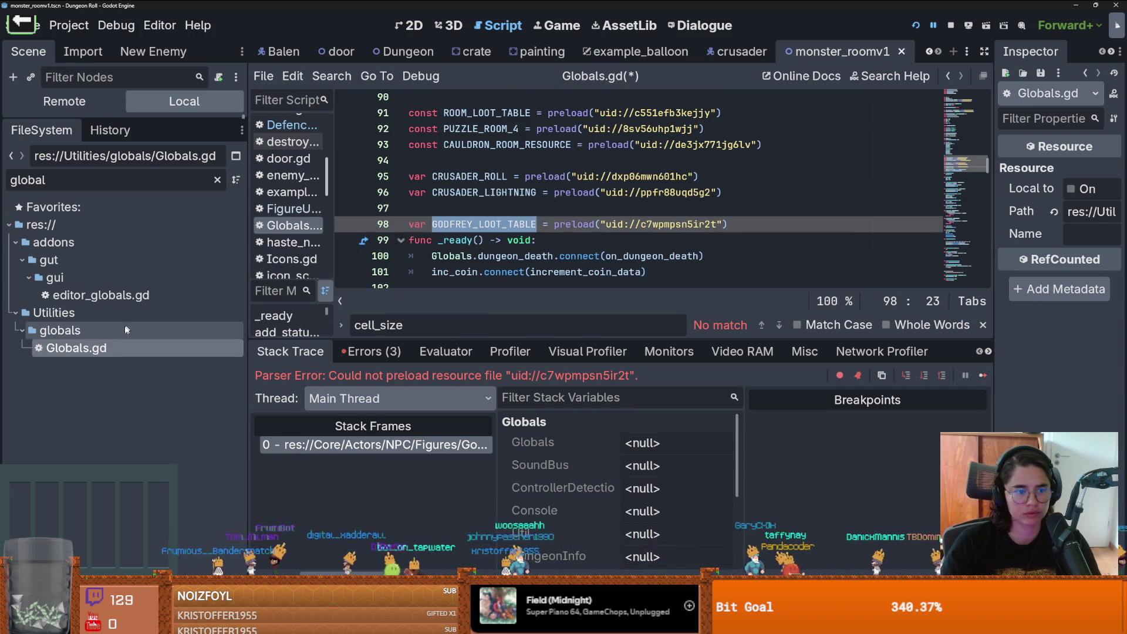
In DefenceBoost1.gd, prefix the line 12 GODFREY_LOOT_TABLE reference with 'Globals.'
double_click(157, 182)
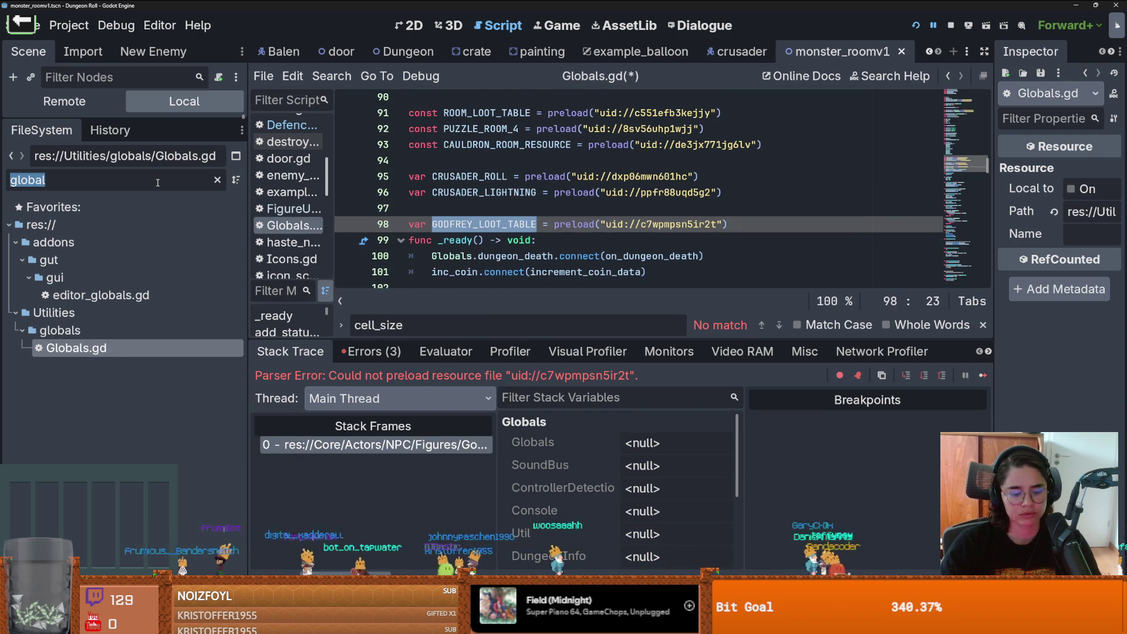
text(defenc)
double_click(223, 348)
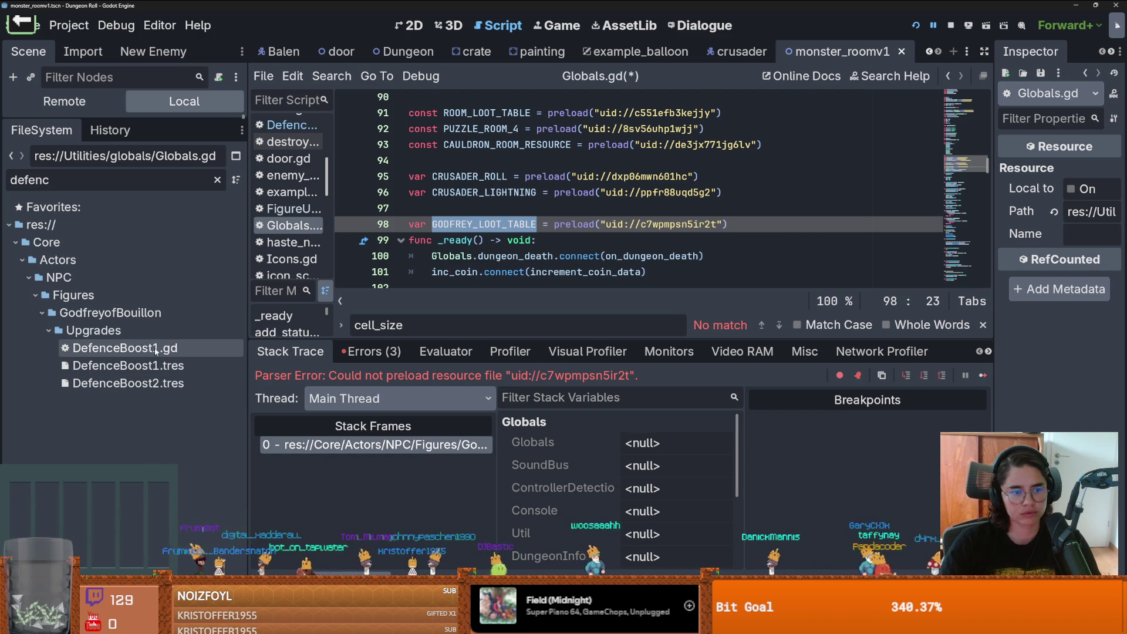
scroll(489, 229, down, 2)
click(478, 181)
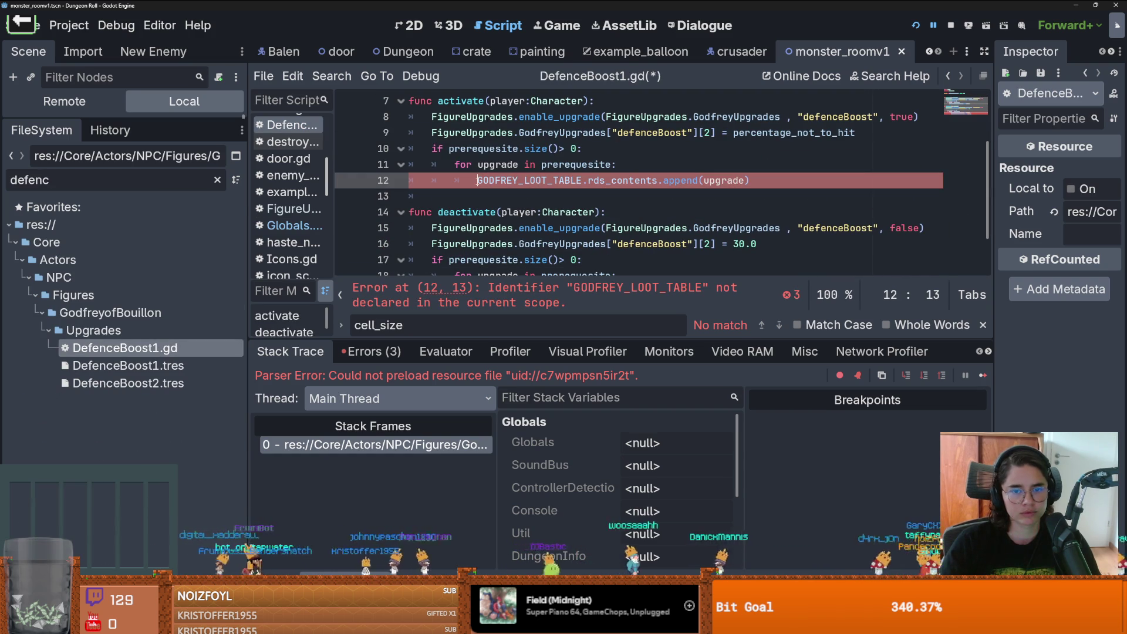
text(Globals.)
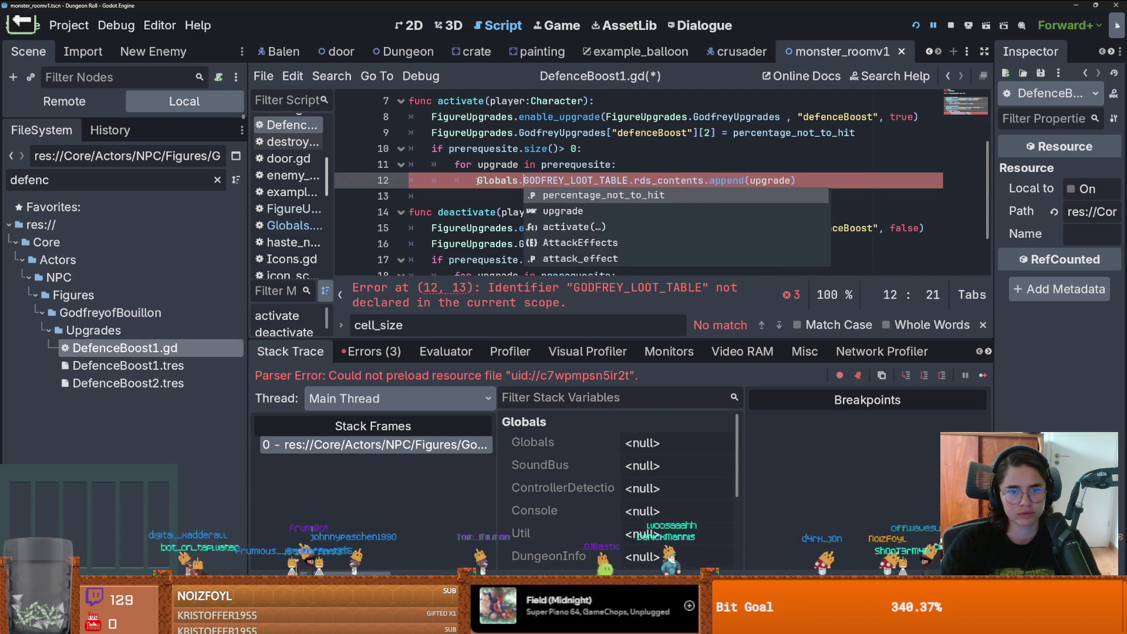
Add the 'Globals.' prefix to the line 19 and 20 references too, then save and run with F5
drag(522, 182, 473, 181)
key(ctrl+c)
scroll(523, 194, down, 1)
click(495, 233)
key(ctrl+v)
click(500, 249)
key(ctrl+v)
key(F5)
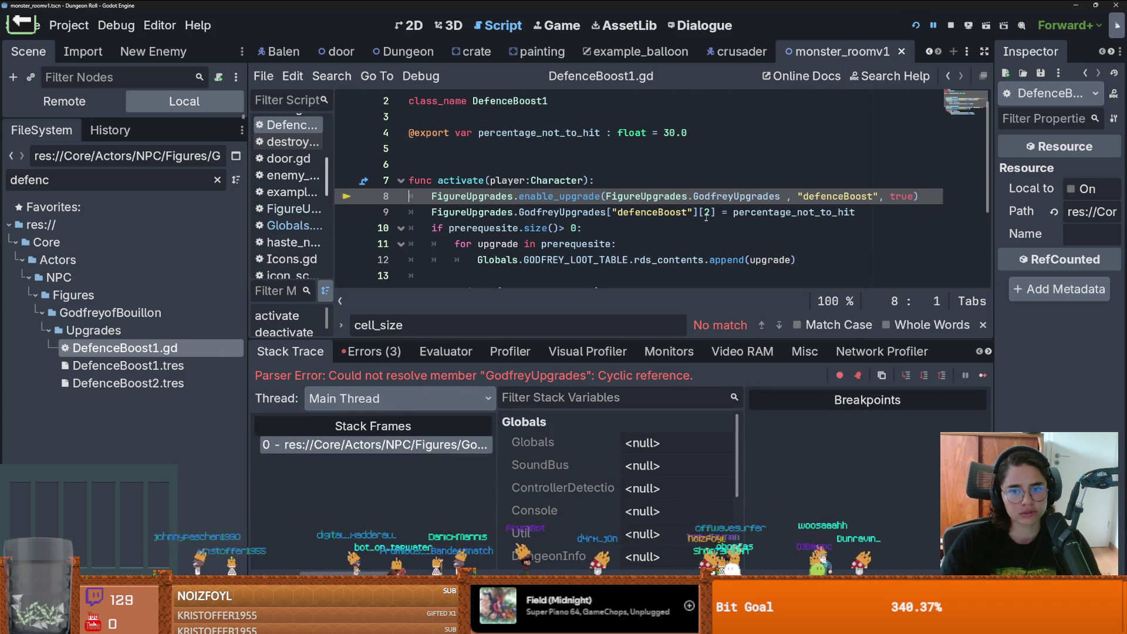
Replace line 8's enable_upgrade call in activate with a copy of line 9's defenceBoost assignment
scroll(710, 210, down, 1)
scroll(710, 210, up, 1)
scroll(710, 210, up, 1)
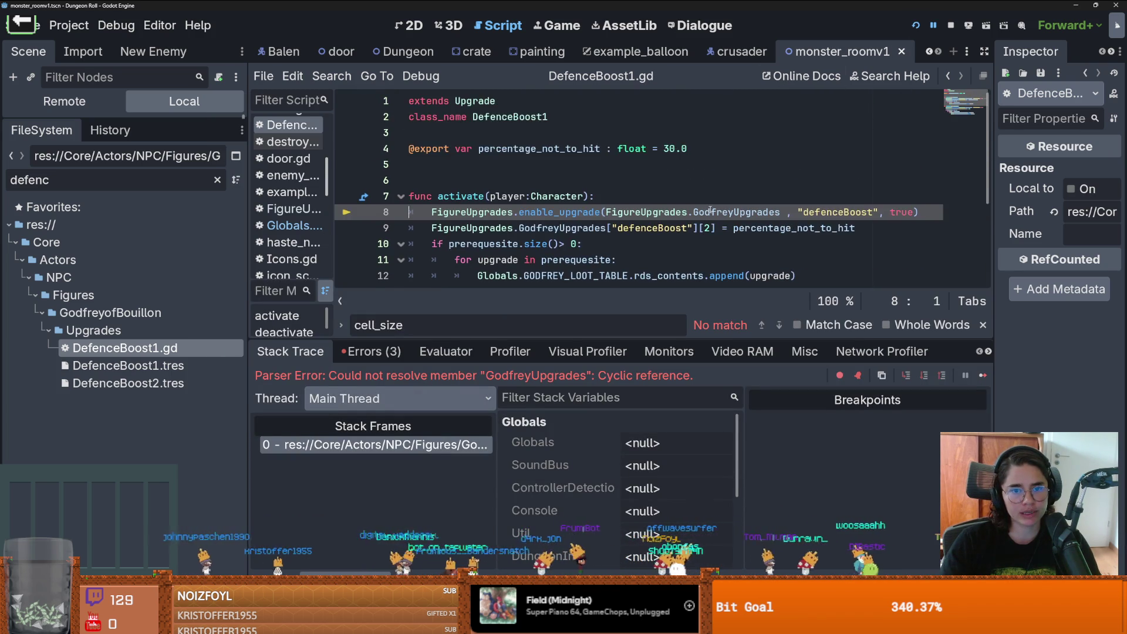
scroll(711, 209, down, 1)
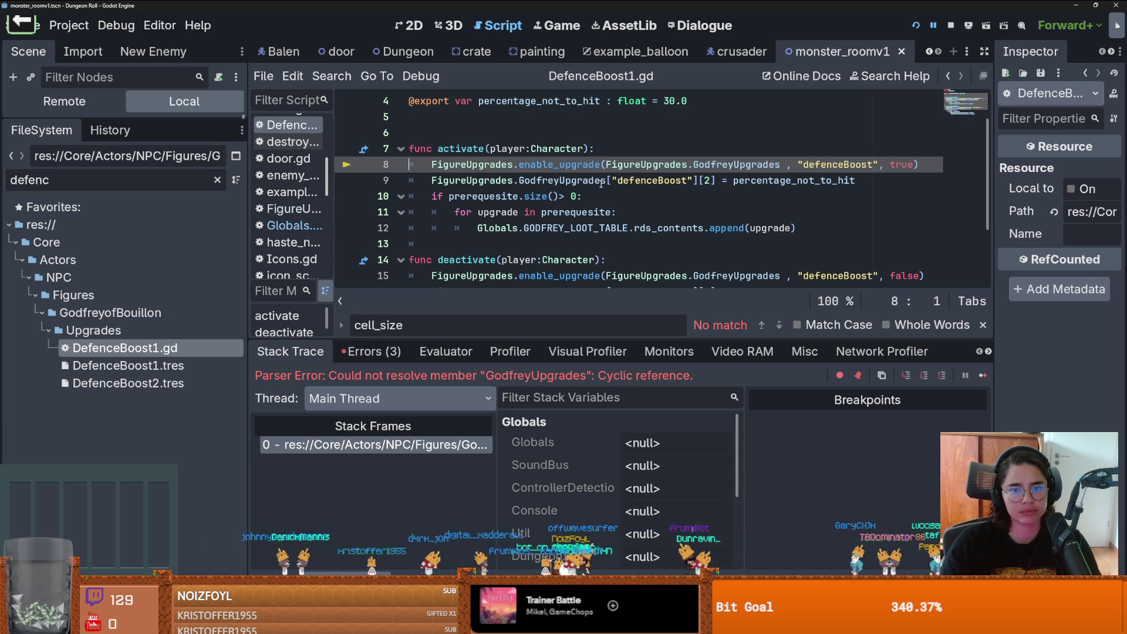
mouse_move(601, 184)
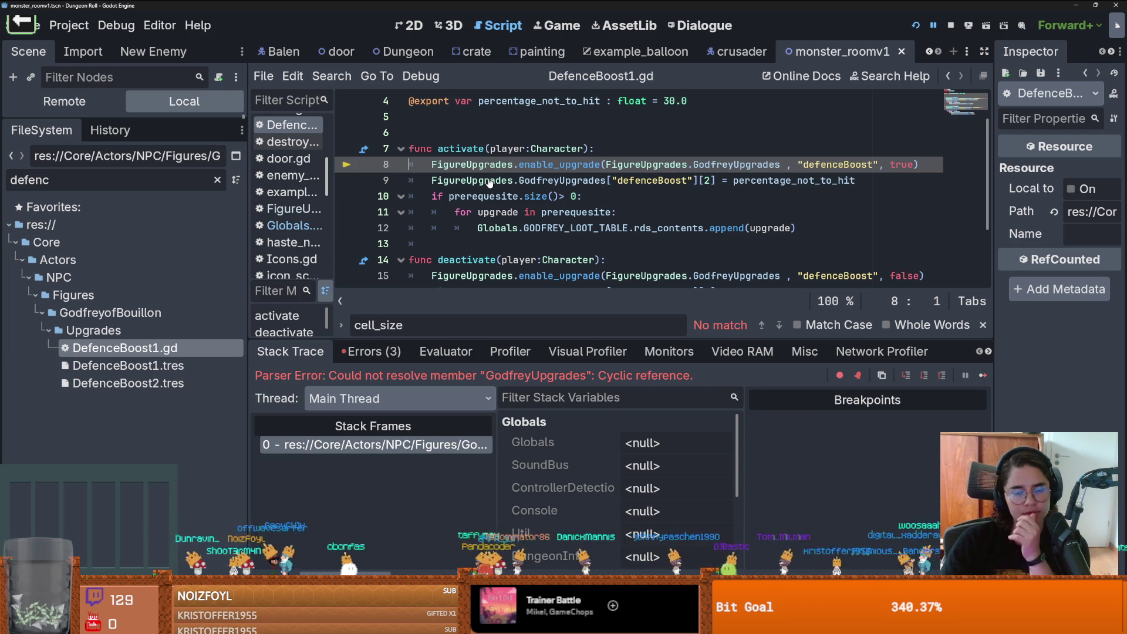
mouse_move(487, 178)
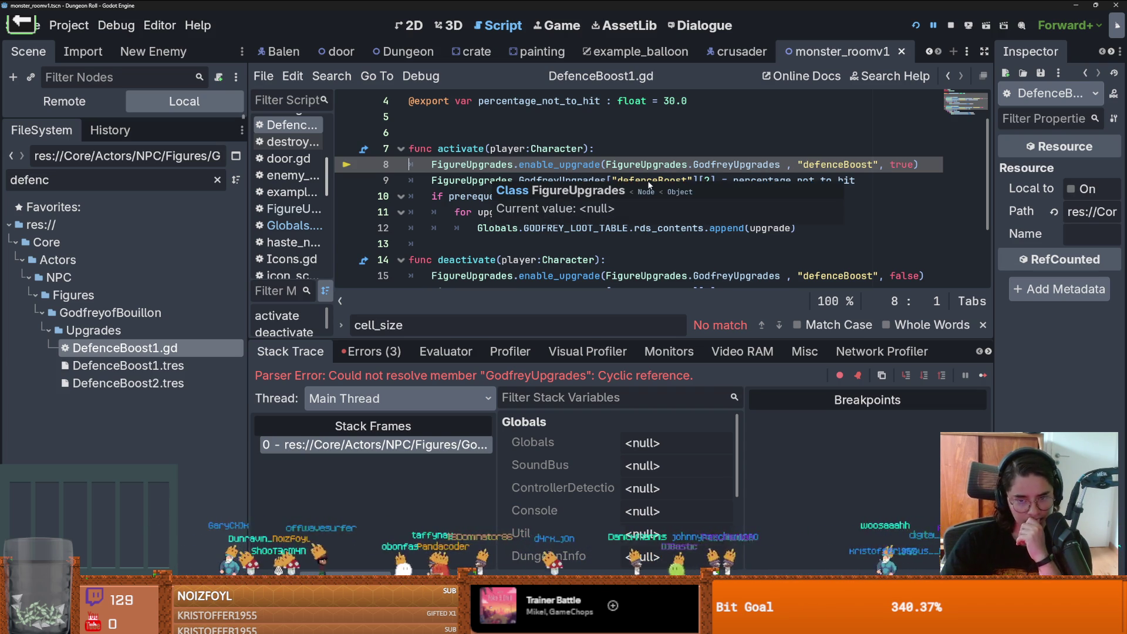
mouse_move(688, 166)
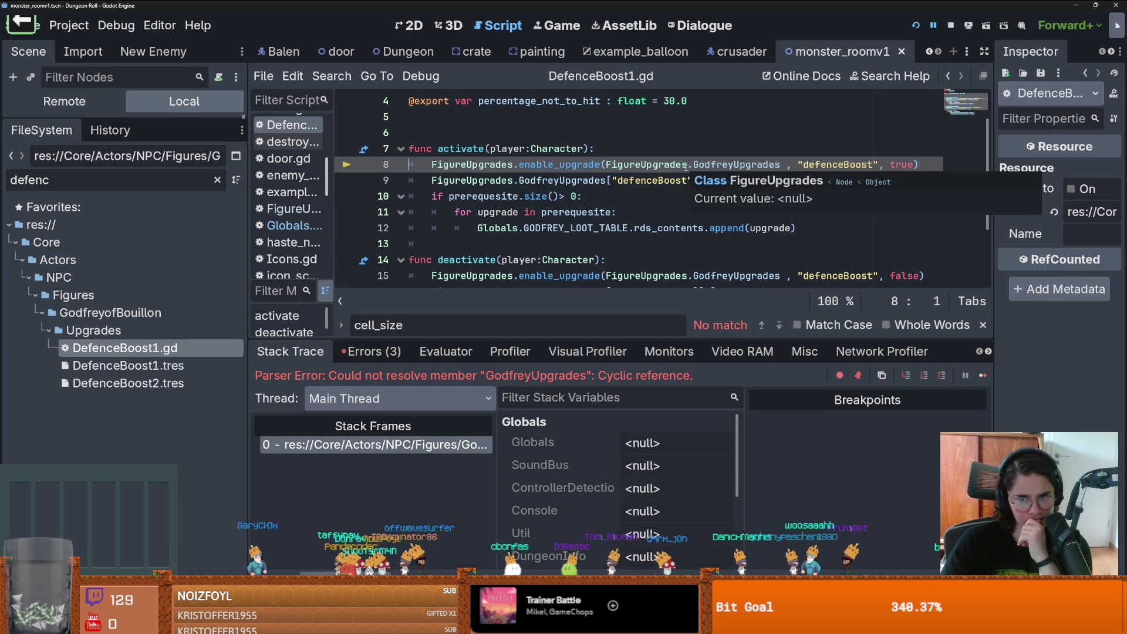
drag(855, 180, 647, 180)
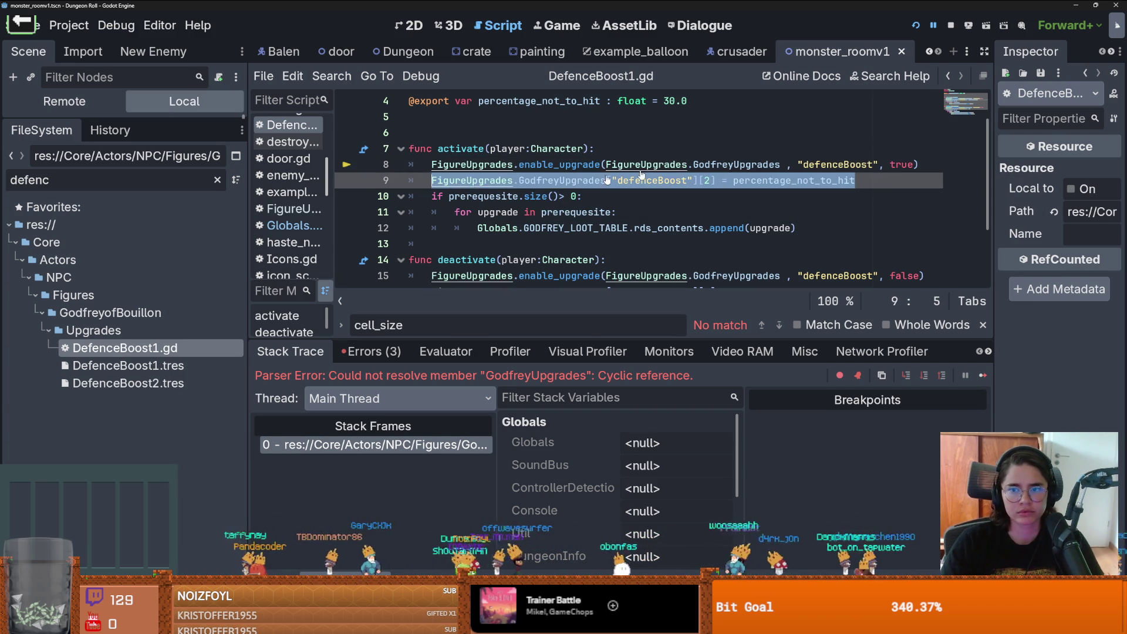
drag(936, 166, 431, 166)
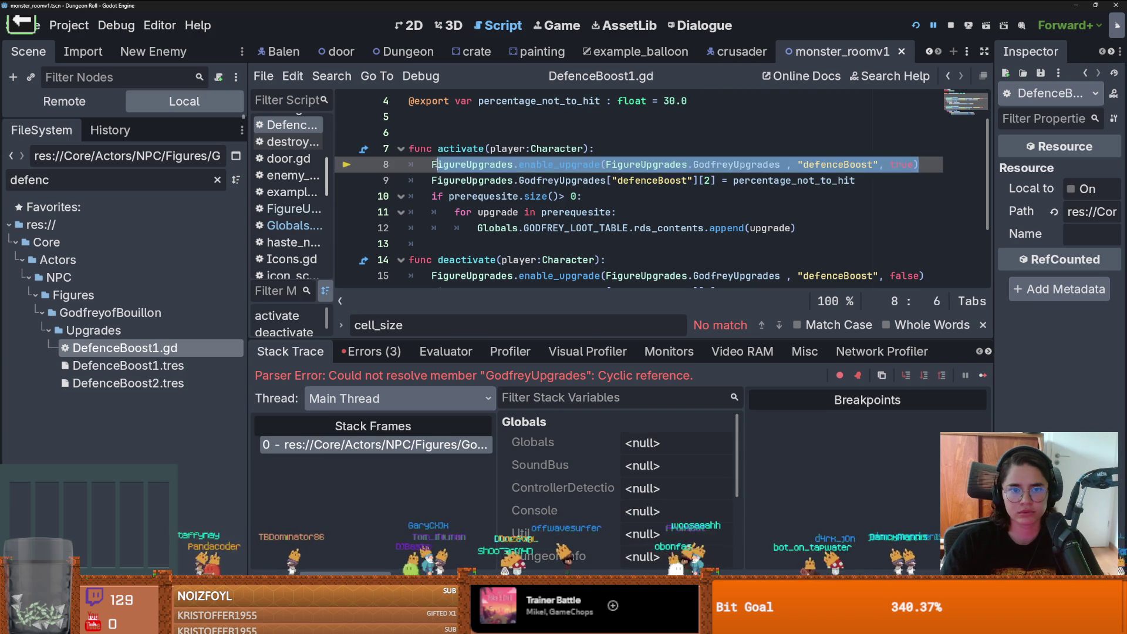
key(ctrl+v)
Change that assignment to set defenceBoost index [1] to true, then rerun the game
double_click(709, 165)
text(1)
double_click(792, 164)
text(t)
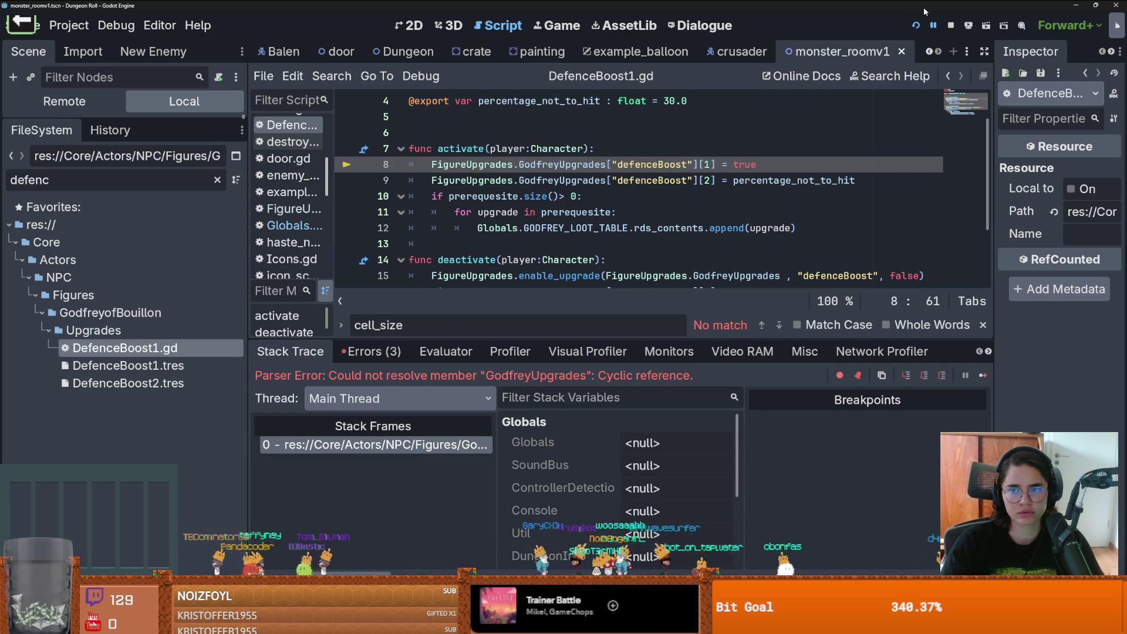
click(916, 25)
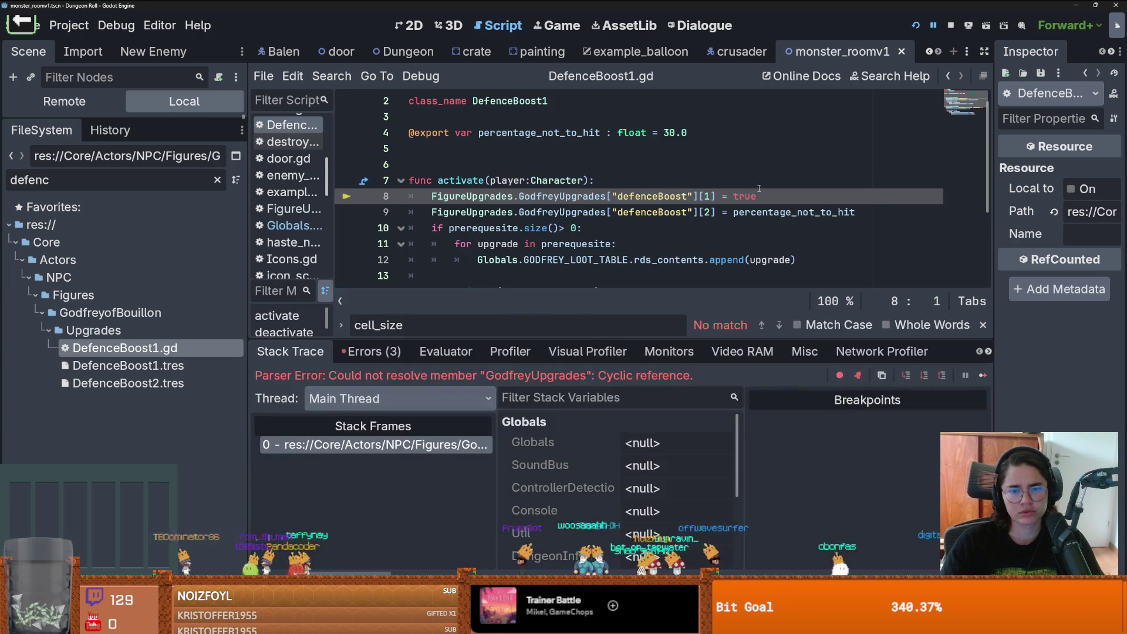
Inspect the FigureUpgrades script and its GodfreyUpgrades dictionary definition from the failing line
ctrl+click(468, 196)
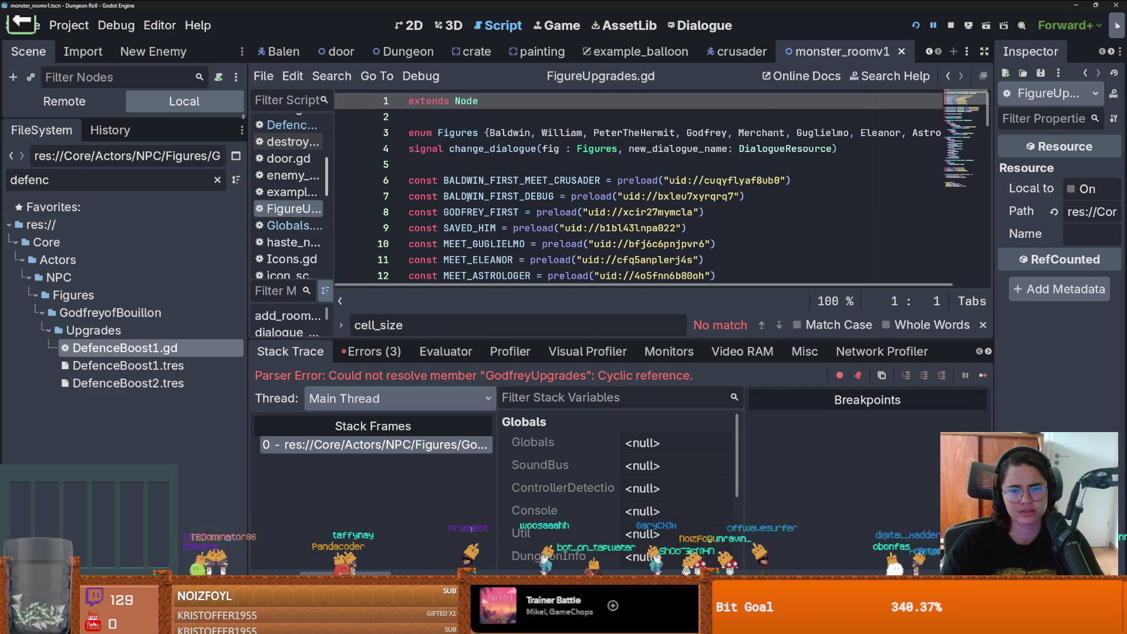
scroll(467, 198, down, 20)
scroll(462, 200, up, 20)
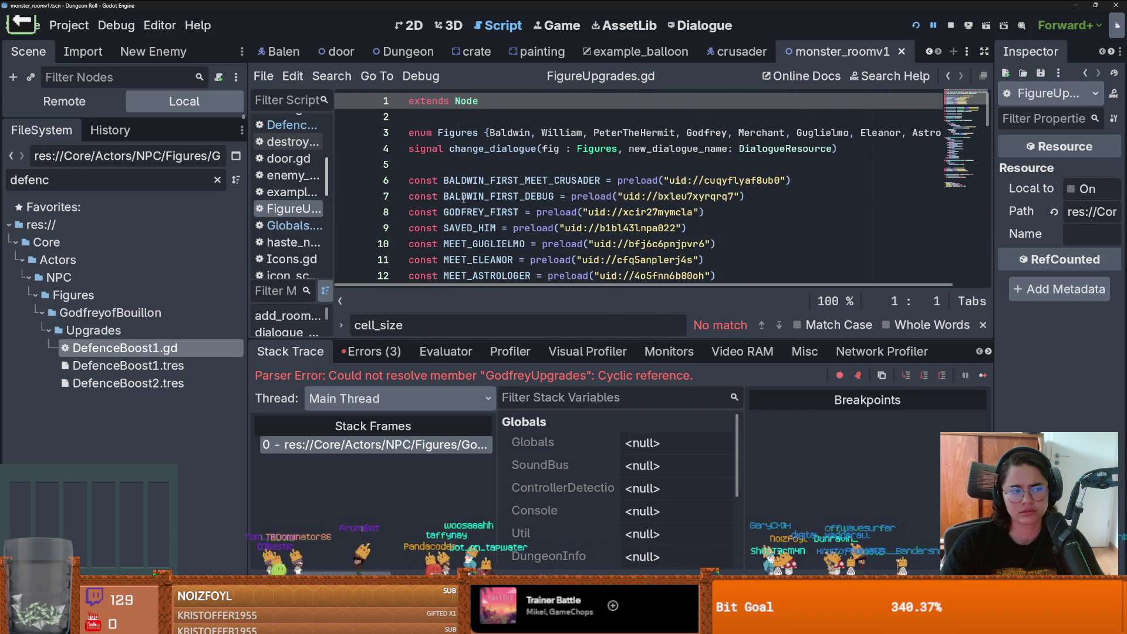
scroll(463, 198, down, 4)
click(314, 442)
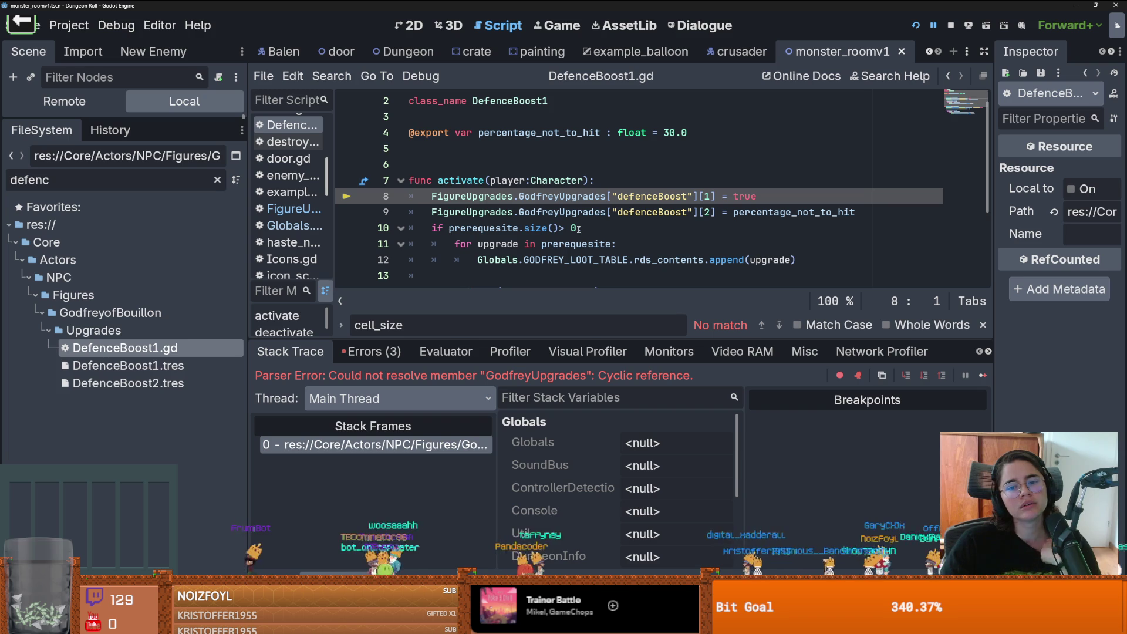
ctrl+click(568, 197)
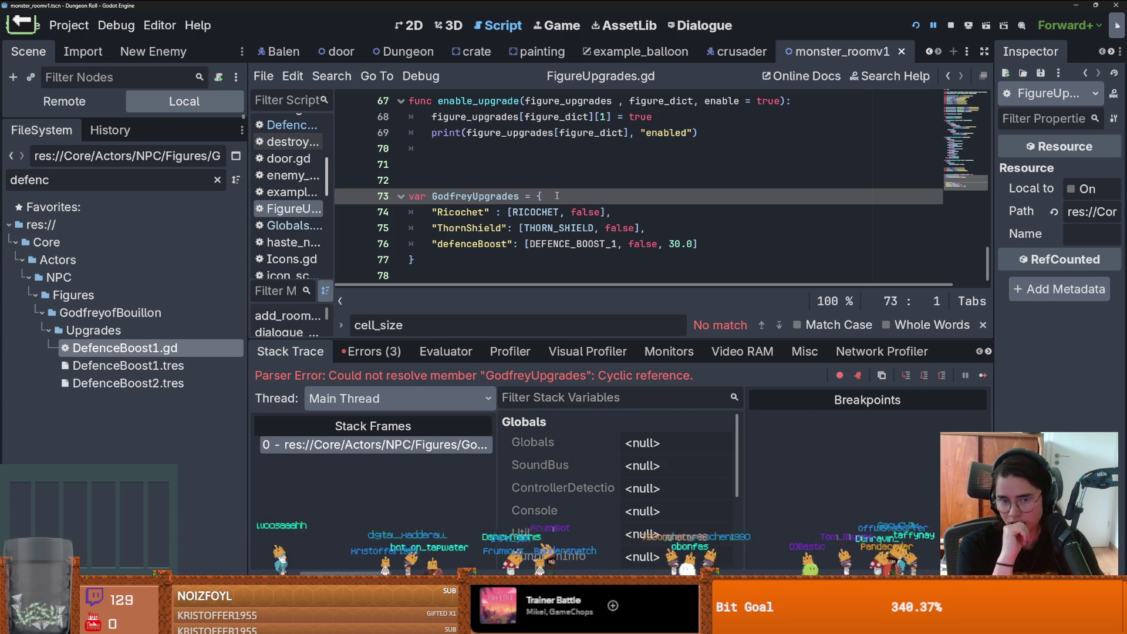
Comment out deactivate's enable_upgrade call and defenceBoost [2] = 30.0 reset in DefenceBoost1.gd with Ctrl+K
double_click(185, 349)
click(555, 243)
drag(856, 212, 485, 199)
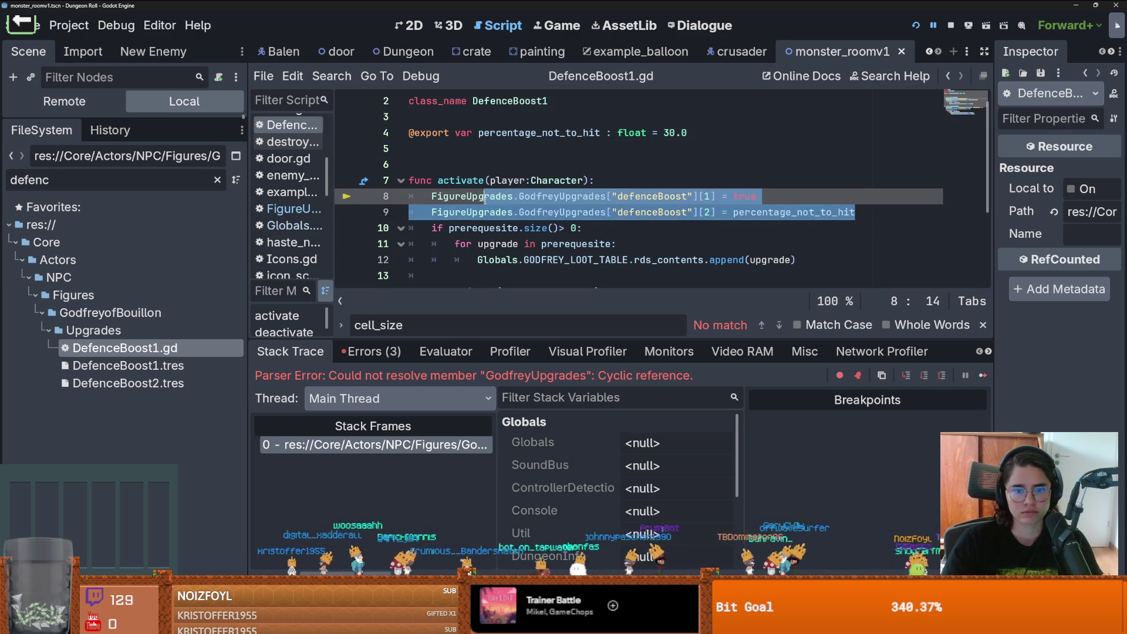
scroll(485, 200, down, 3)
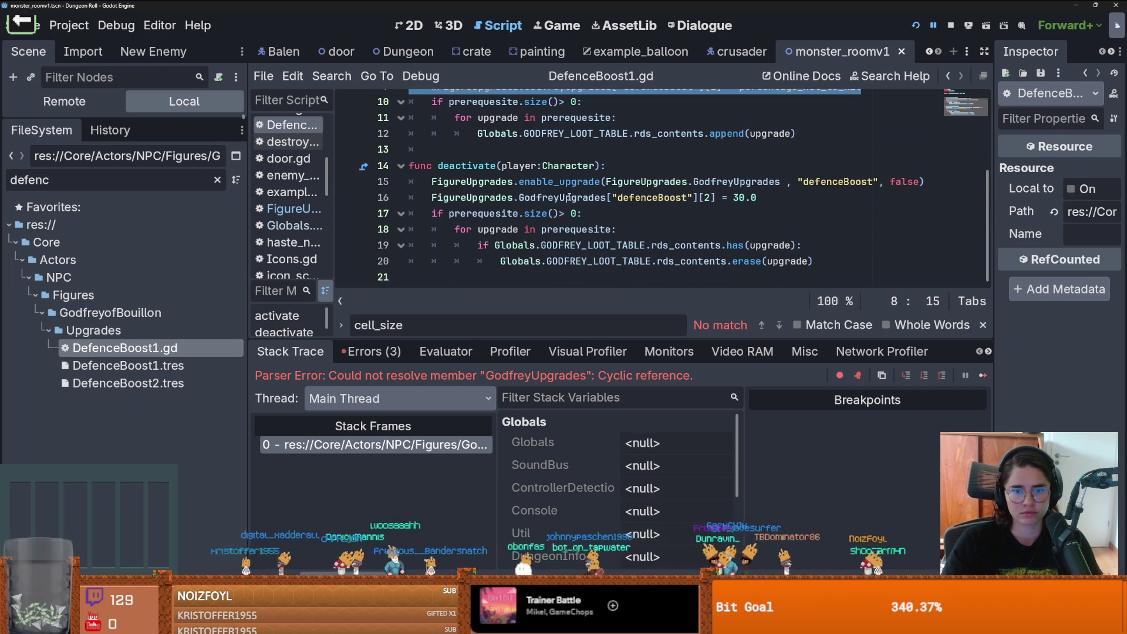
drag(568, 198, 496, 182)
key(ctrl+k)
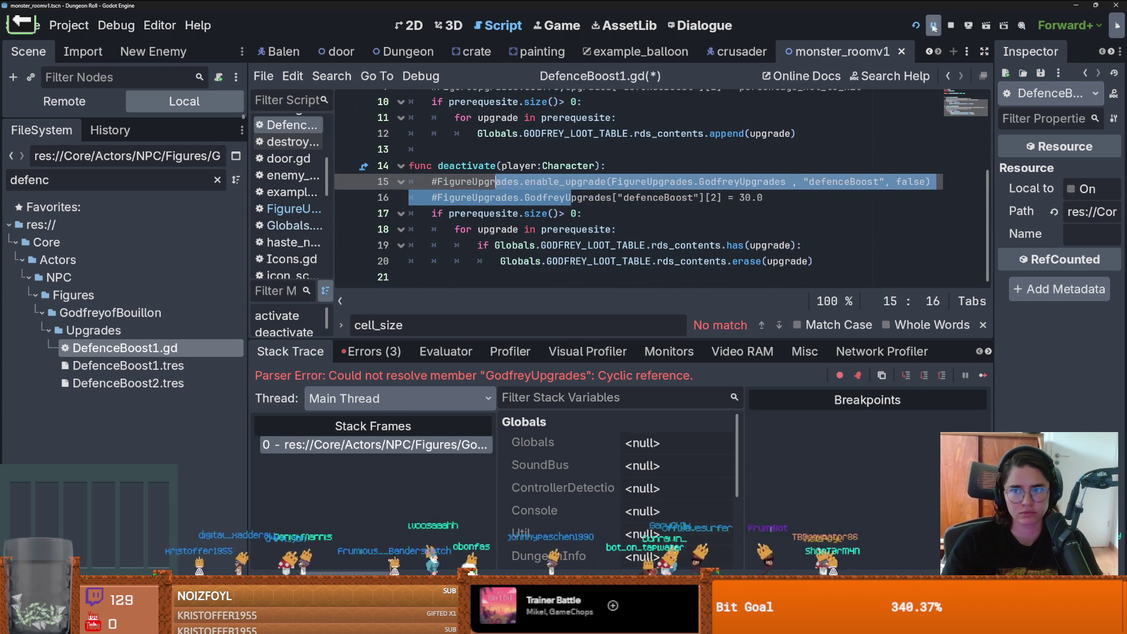
Rerun the game, then remove a stray blank line at the top of the script and save
click(934, 26)
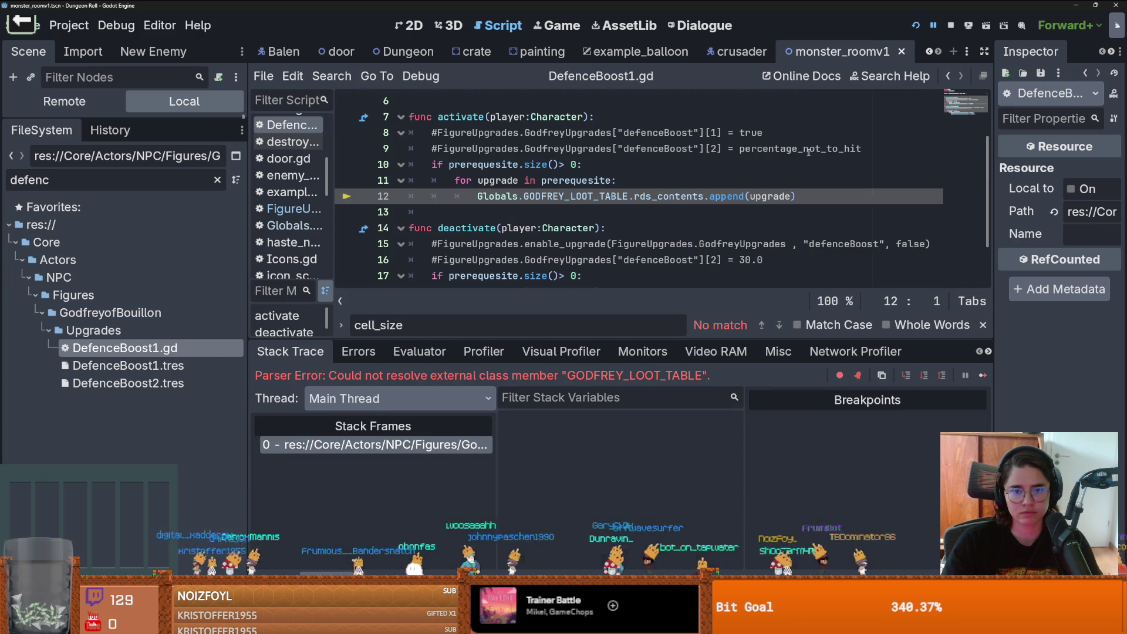
mouse_move(684, 202)
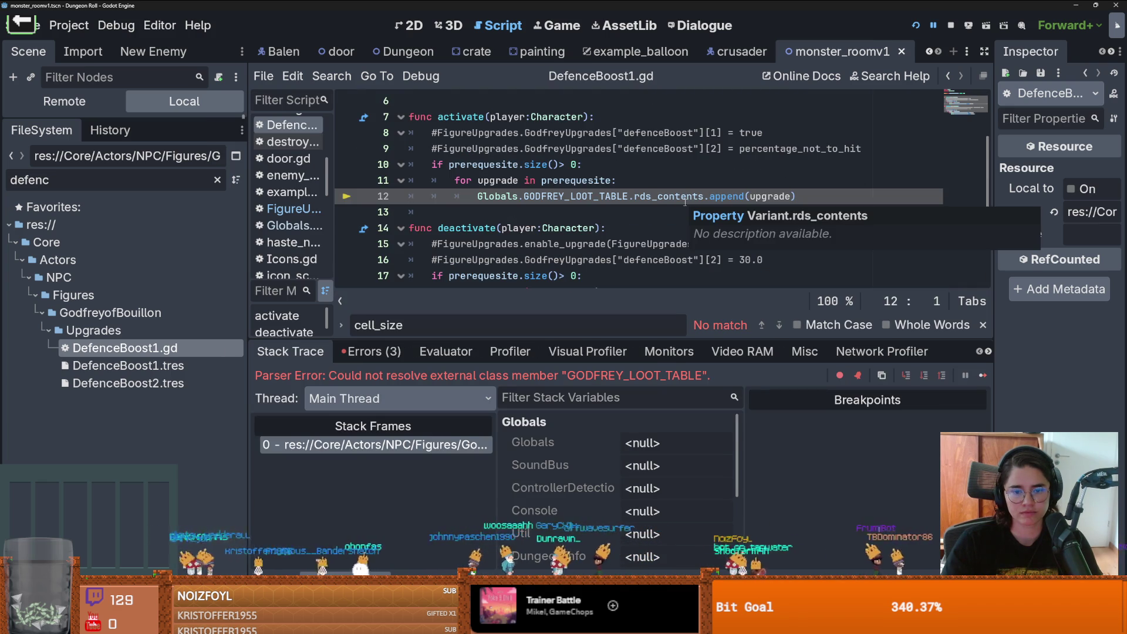
scroll(588, 172, up, 2)
click(588, 173)
key(BackSpace)
key(ctrl+s)
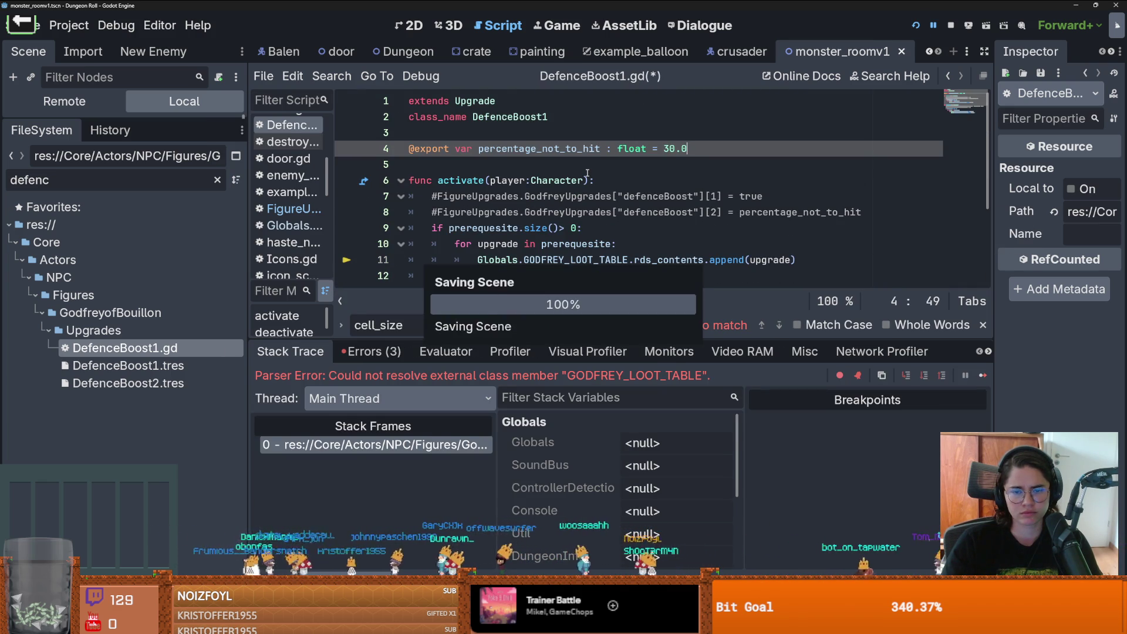
scroll(588, 173, down, 1)
Retype GODFREY_LOOT_TABLE on line 11 via autocomplete and save DefenceBoost1.gd
double_click(544, 216)
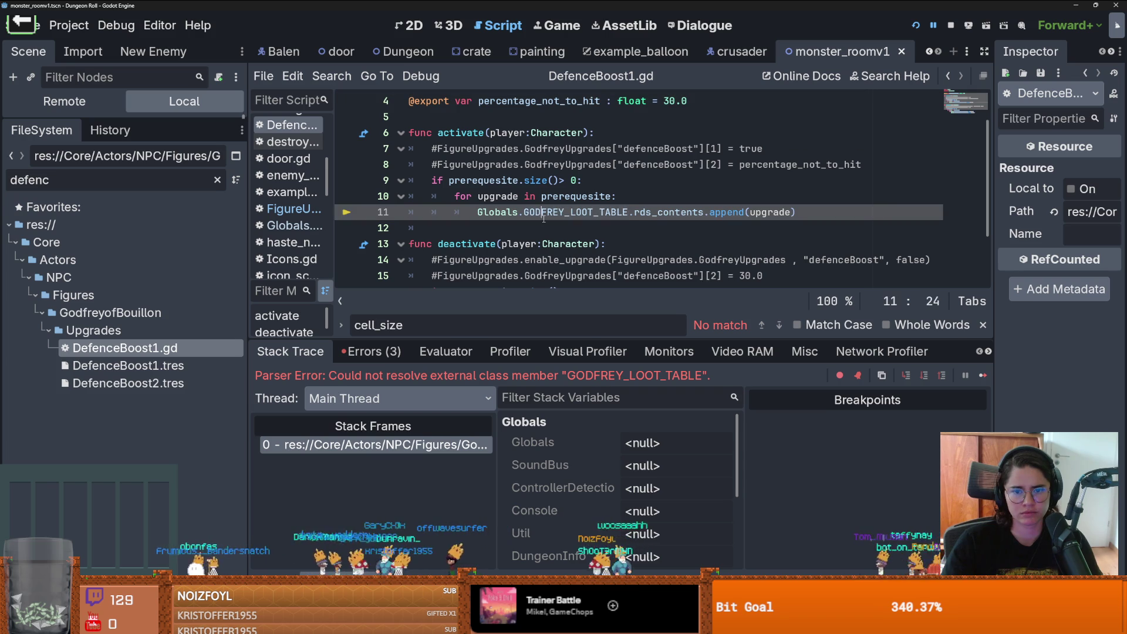
double_click(659, 212)
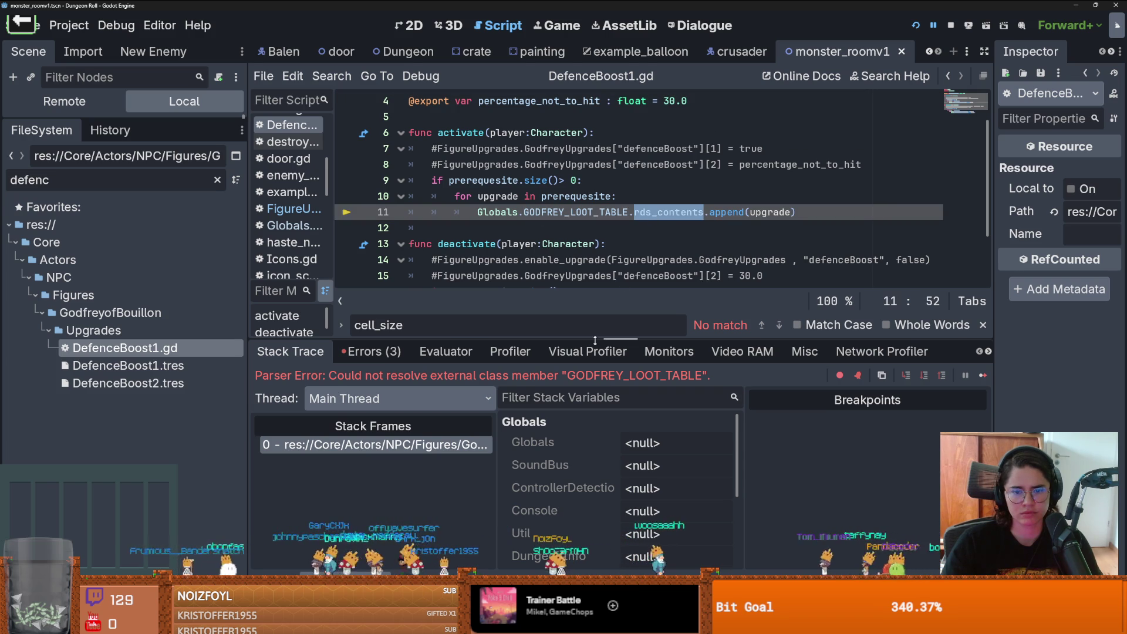
double_click(605, 216)
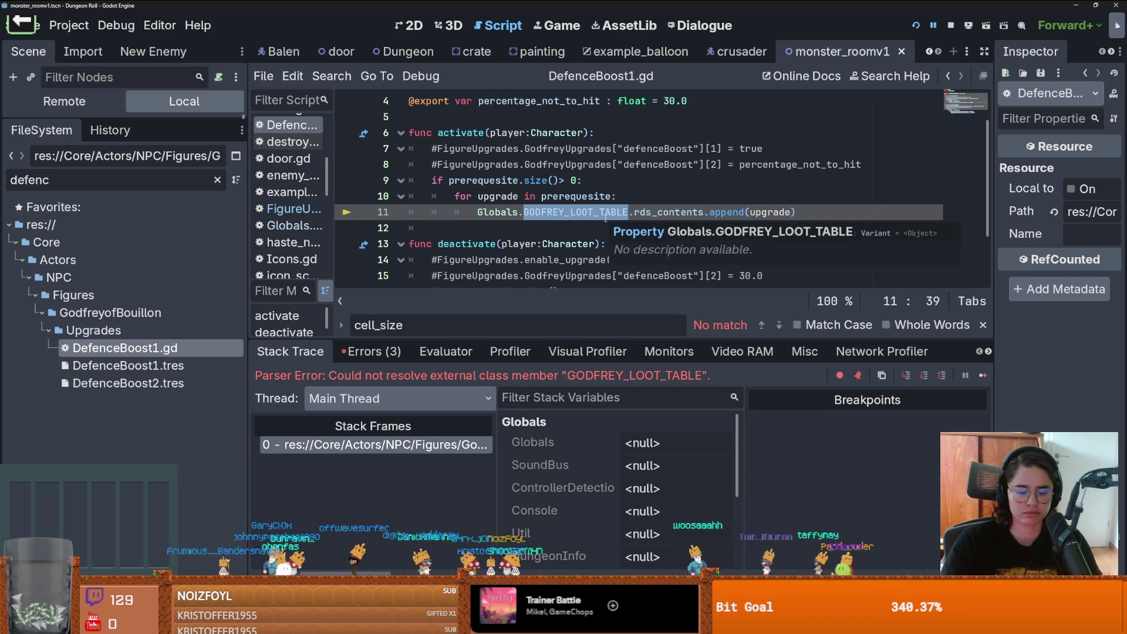
text(GODFREY_)
key(Return)
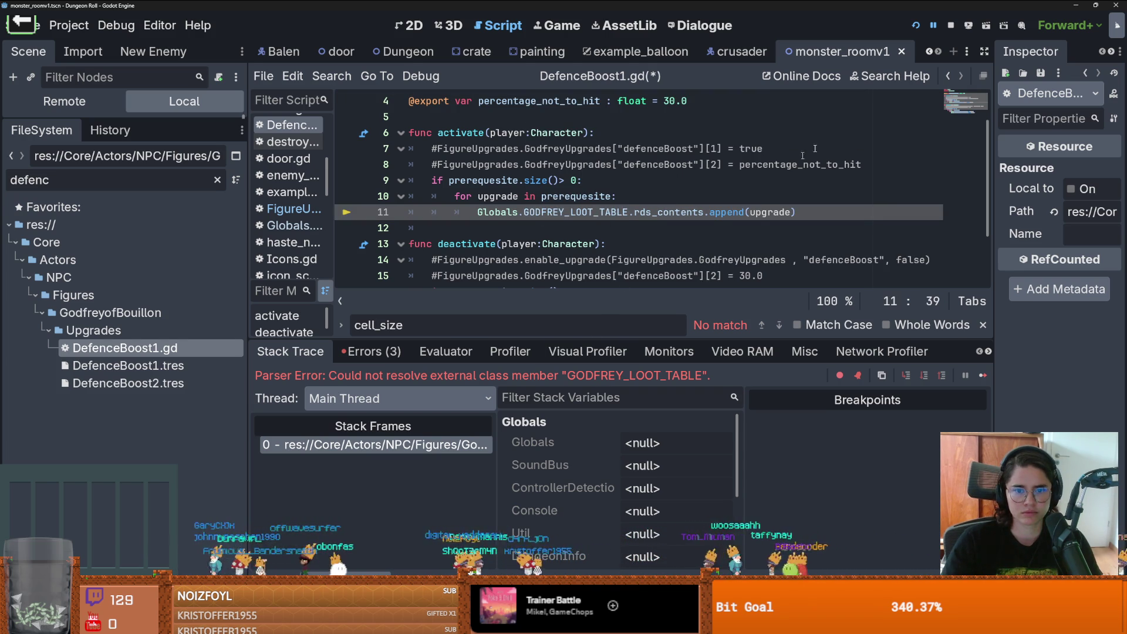
key(ctrl+s)
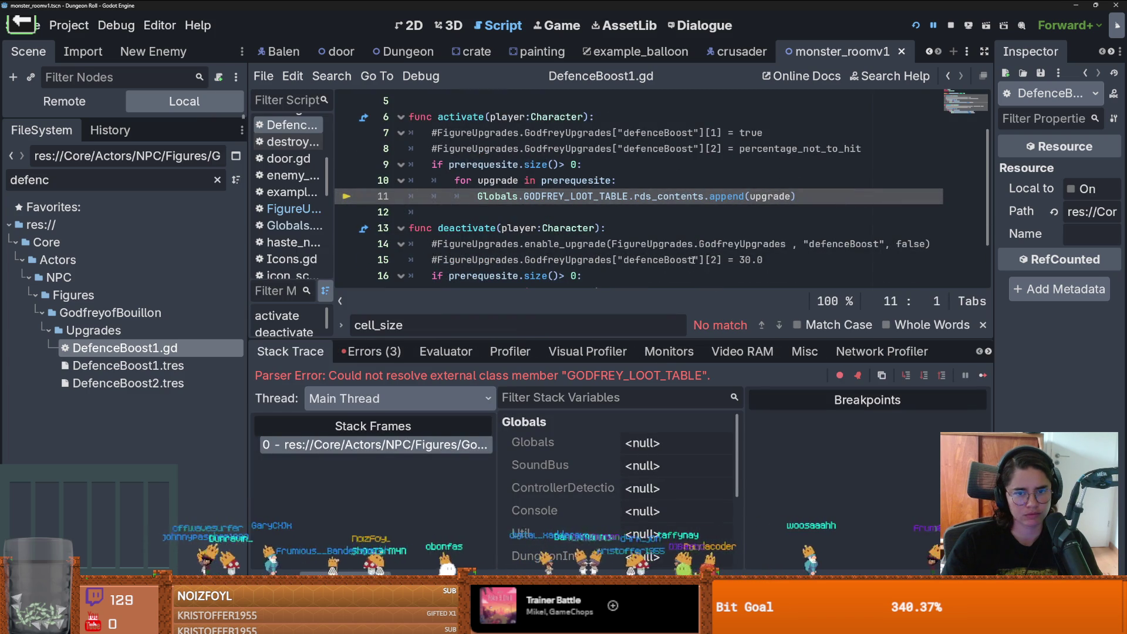
scroll(693, 259, up, 2)
scroll(694, 259, down, 3)
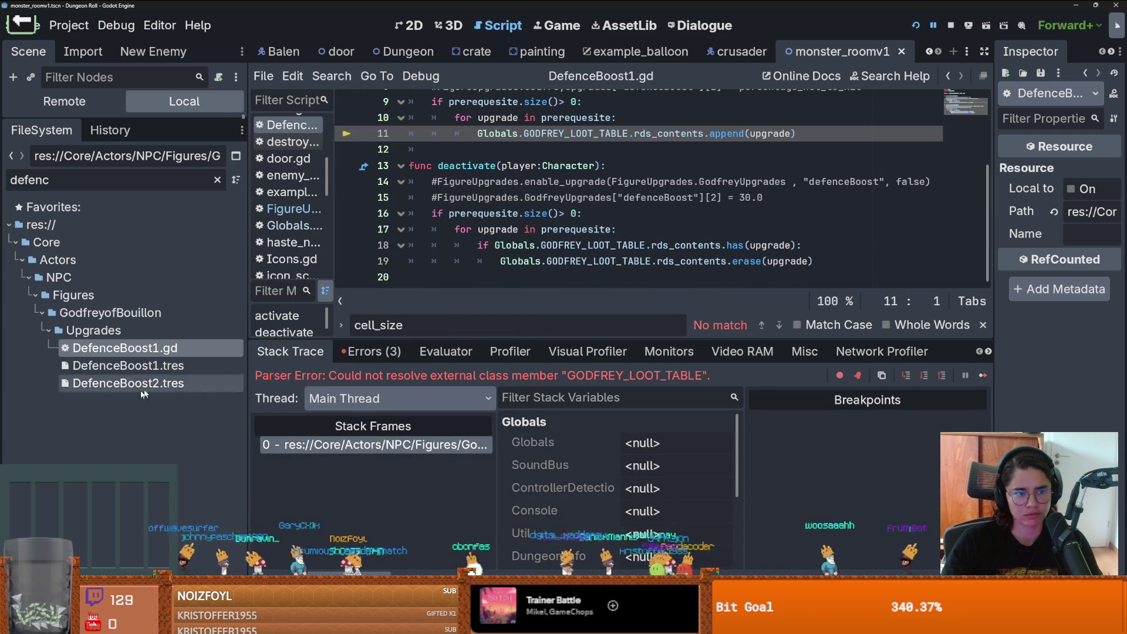
Clear the FileSystem filter and open the Astrologer's ShorterInterval.gd for comparison
click(217, 180)
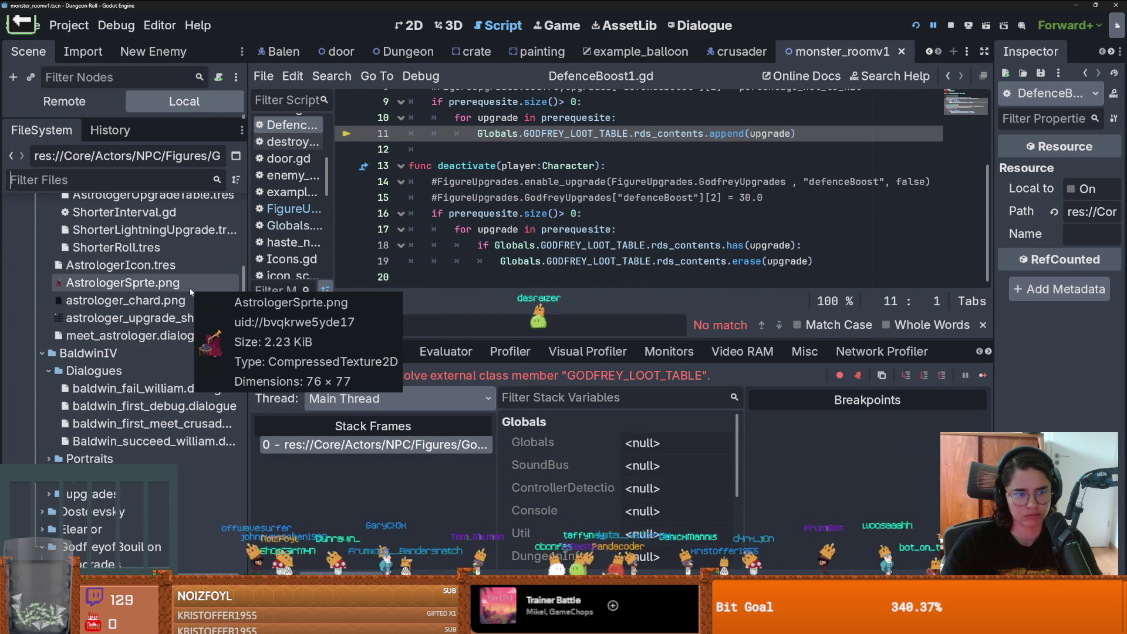
scroll(170, 276, up, 3)
click(157, 266)
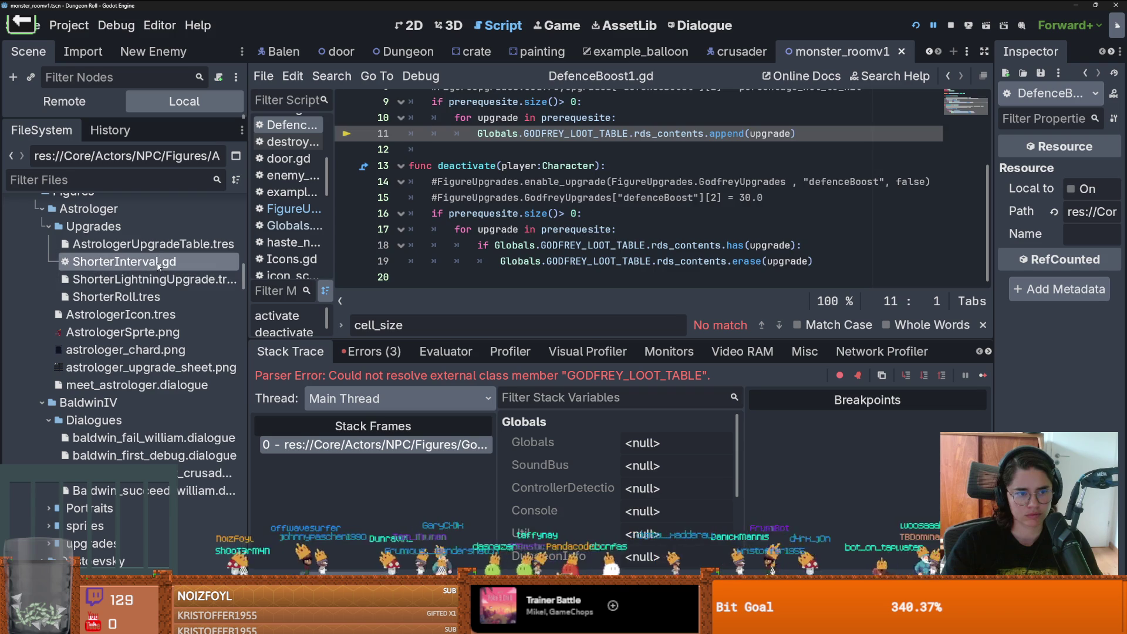
double_click(157, 266)
scroll(600, 218, down, 2)
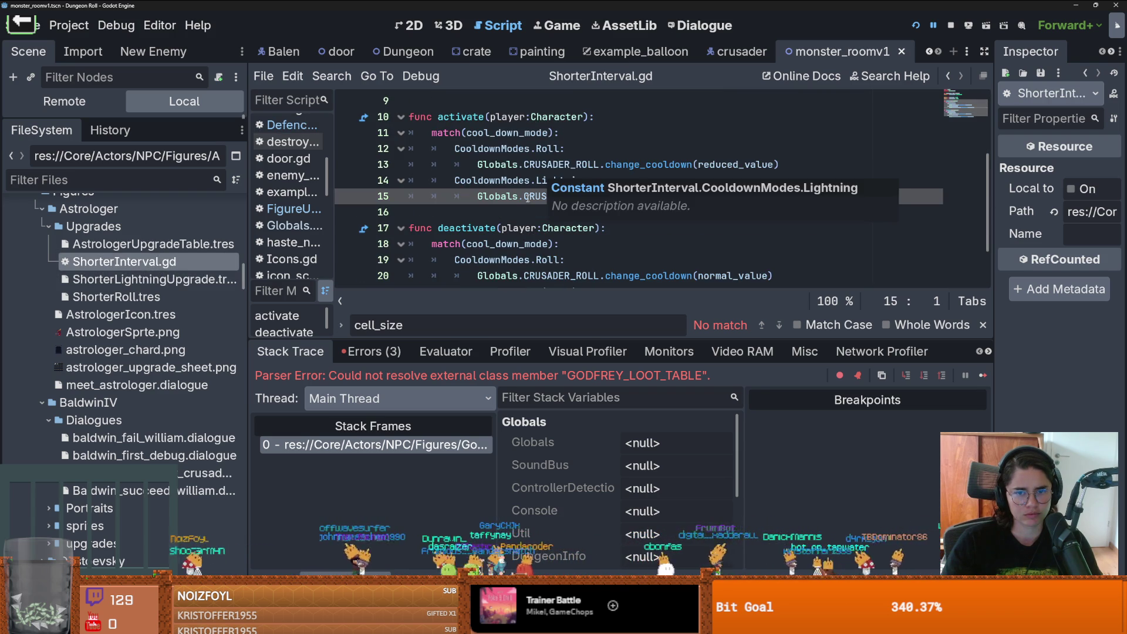
scroll(524, 201, down, 1)
scroll(524, 200, up, 2)
scroll(525, 201, down, 2)
scroll(524, 201, up, 3)
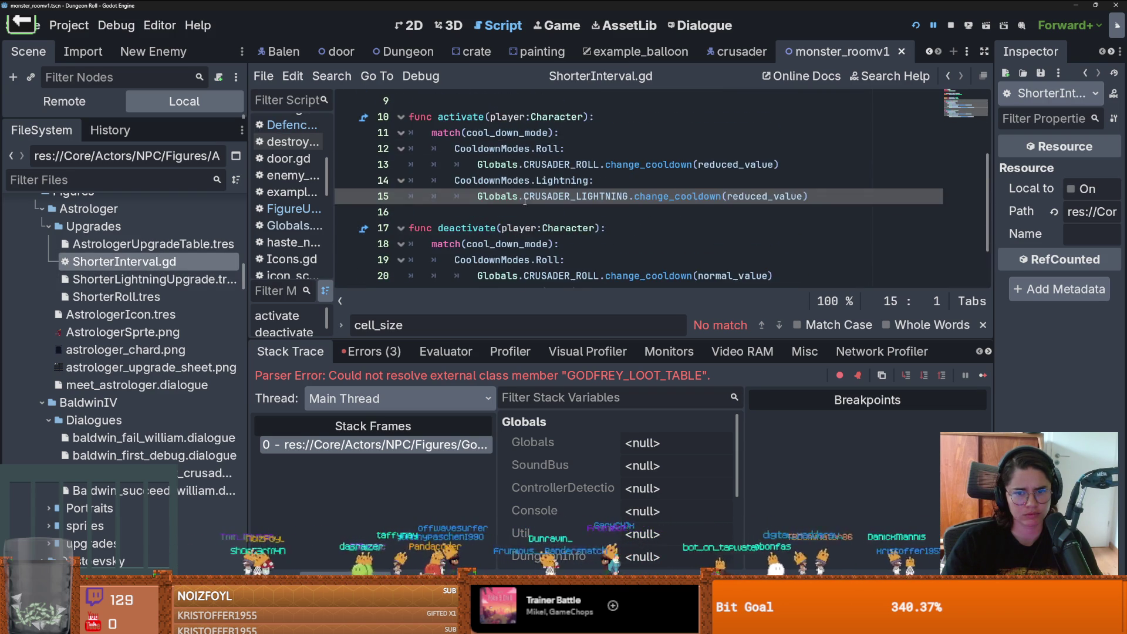
Return to the failing line in DefenceBoost1.gd, undo and redo an edit, and select the file in the tree
click(453, 449)
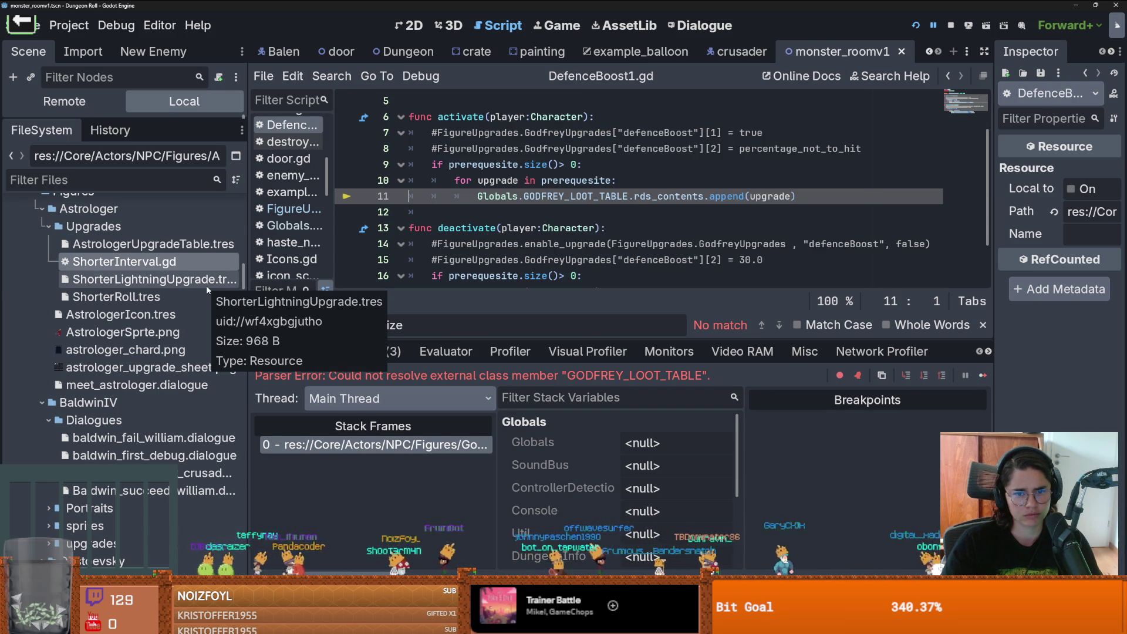
click(461, 274)
scroll(461, 275, up, 2)
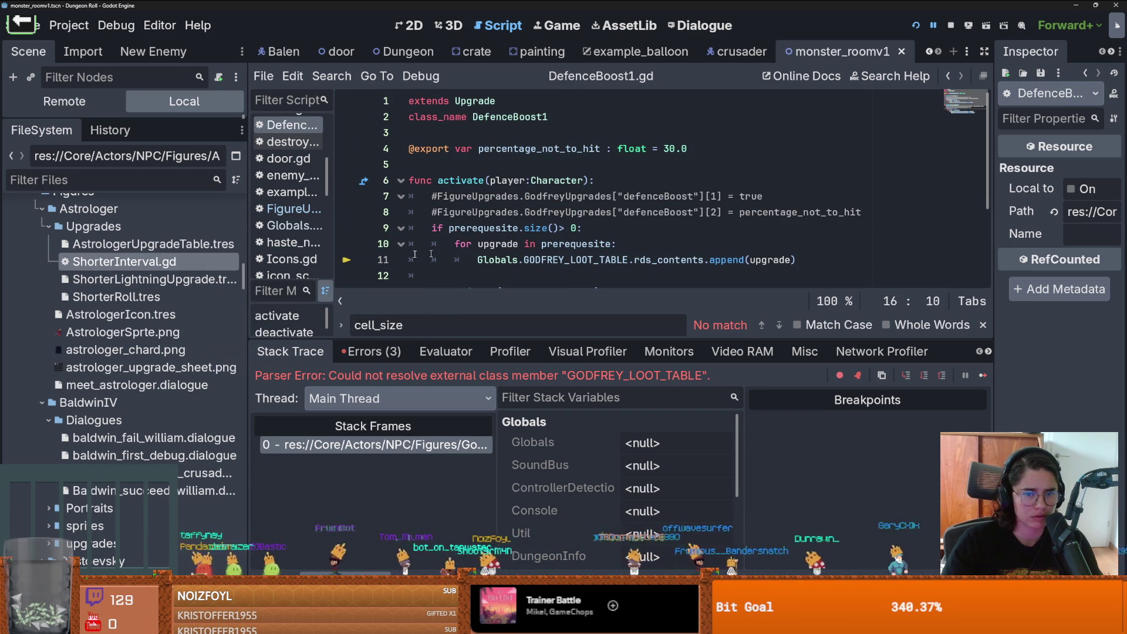
key(ctrl+z)
key(ctrl+shift+z)
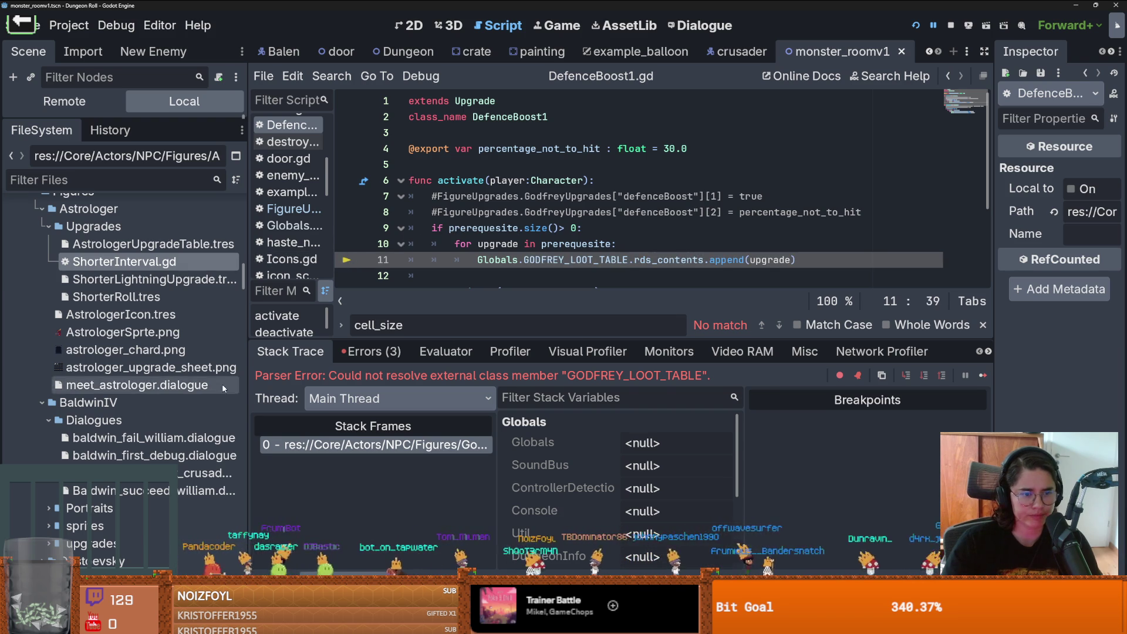
scroll(210, 344, down, 3)
scroll(175, 391, down, 10)
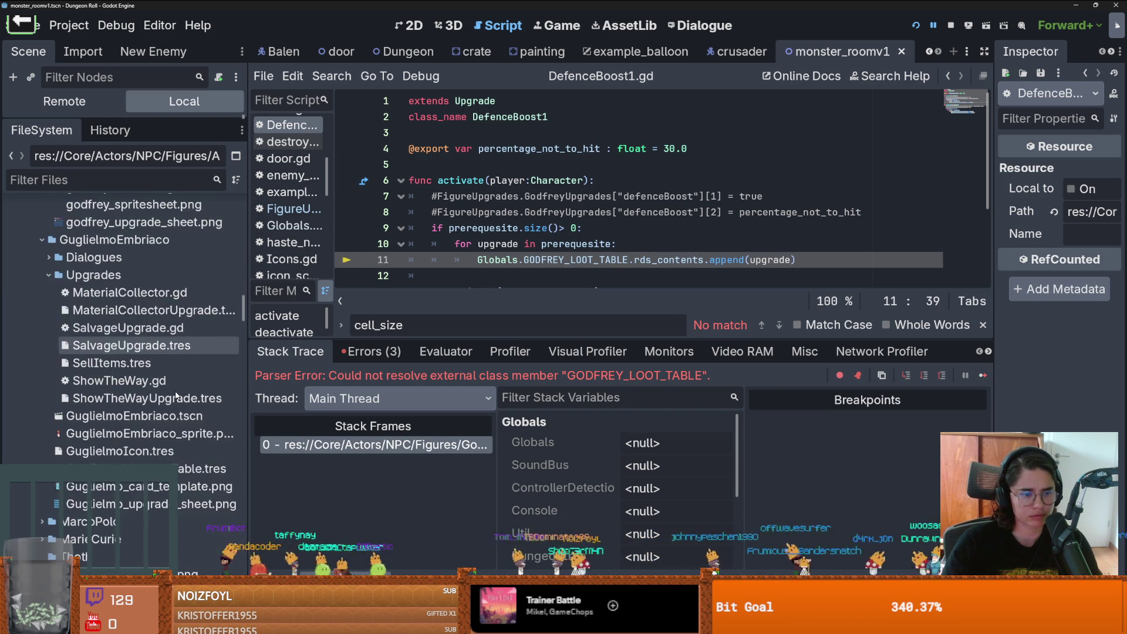
scroll(177, 387, up, 8)
click(182, 385)
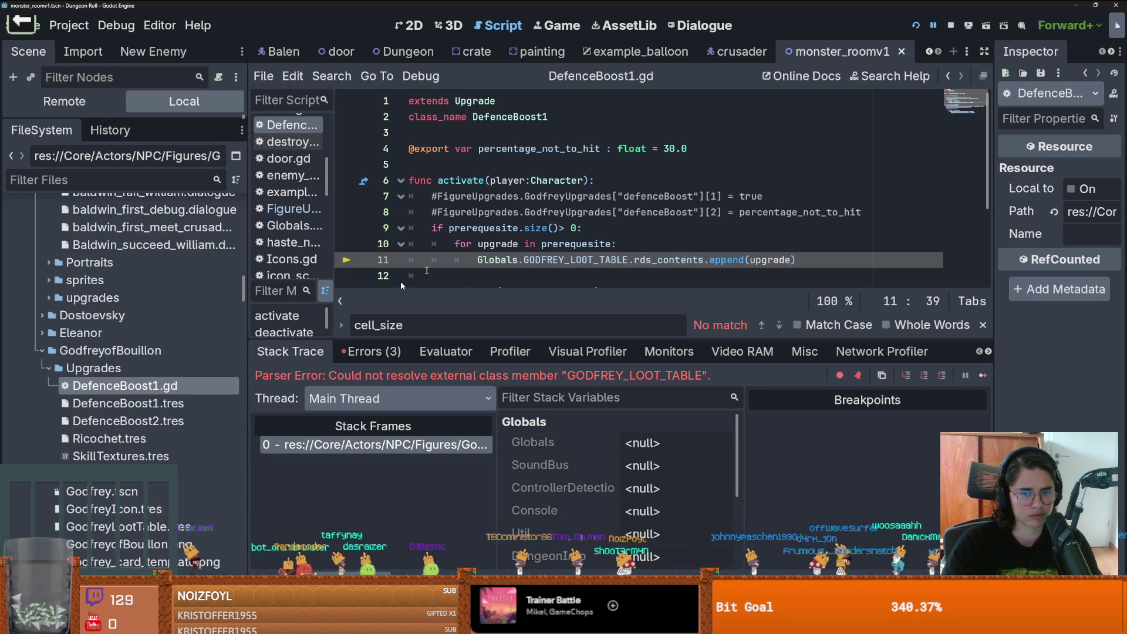
View the DefenceBoost1.tres, DefenceBoost2.tres and ThornShield.tres properties in the Inspector
click(176, 404)
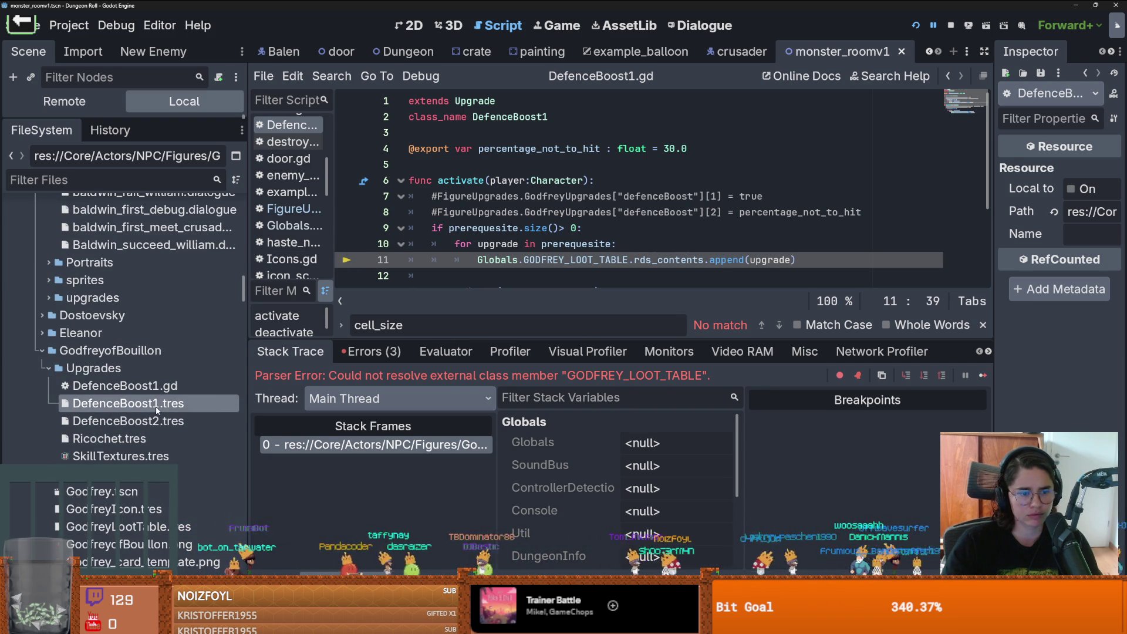
drag(997, 229, 881, 229)
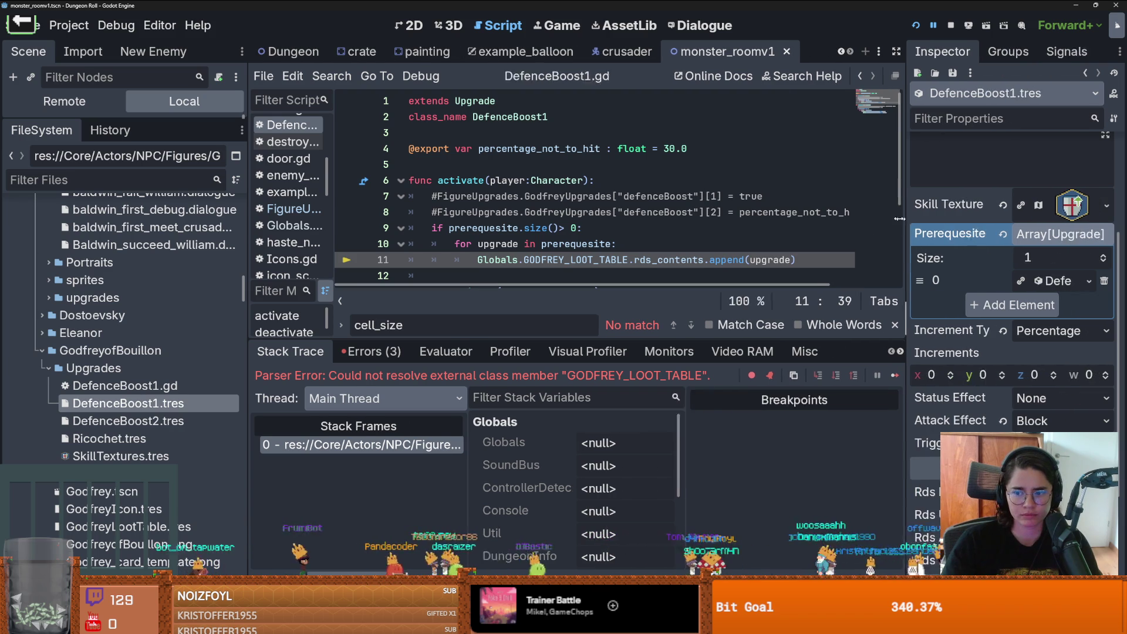
key(Down)
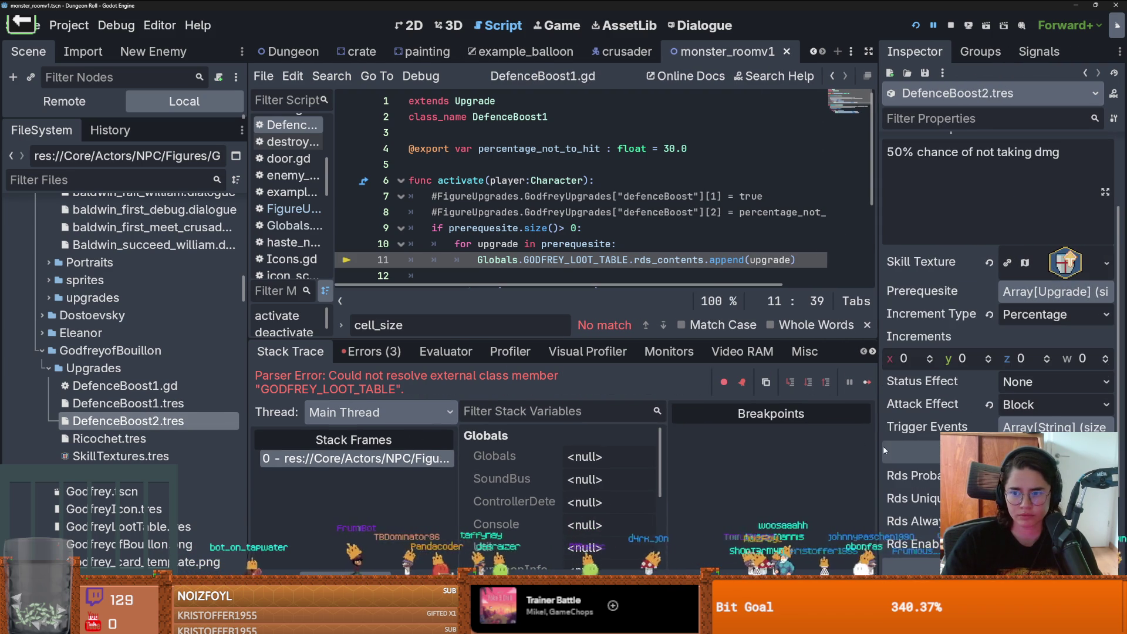
scroll(198, 410, down, 3)
click(158, 382)
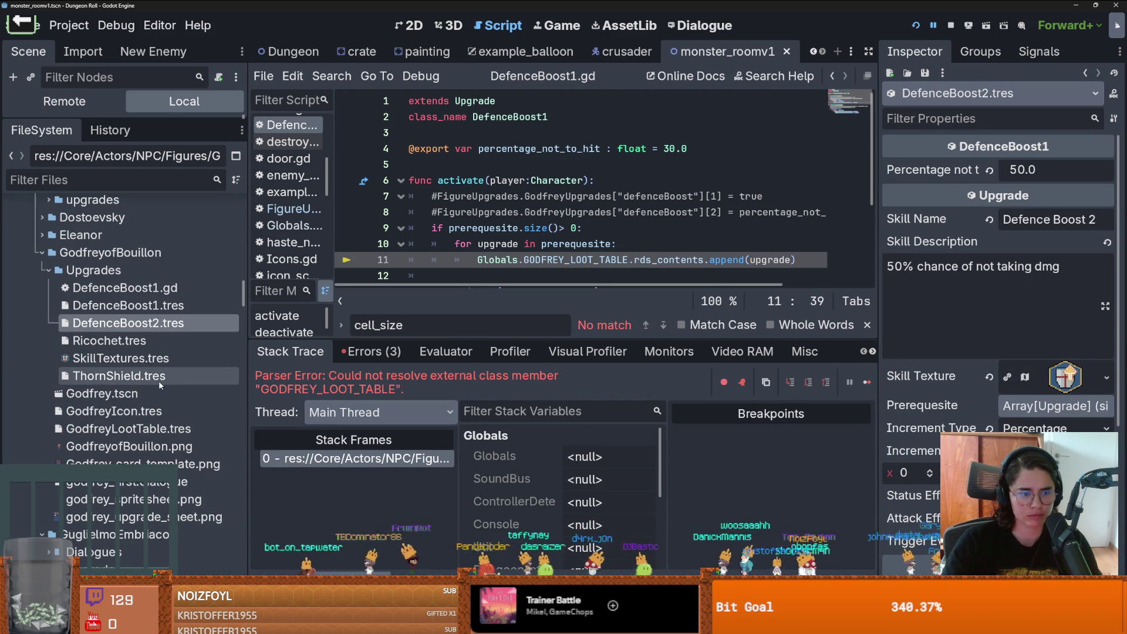
Jump to the failing line and show the three GodfreyLootTable.tres load errors
click(376, 458)
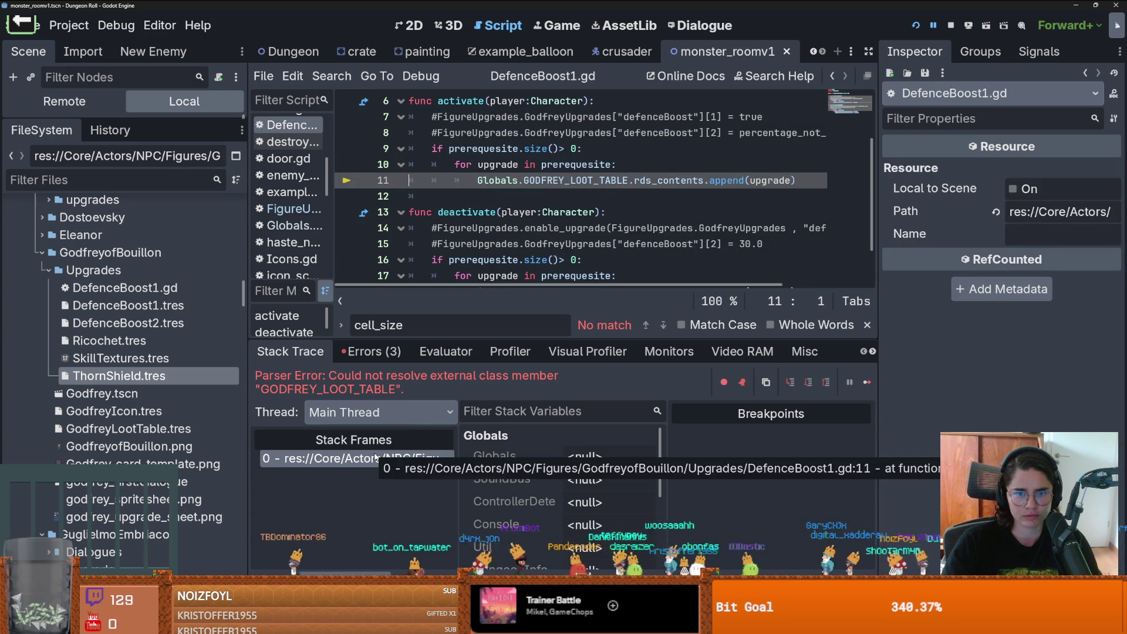
scroll(408, 246, up, 1)
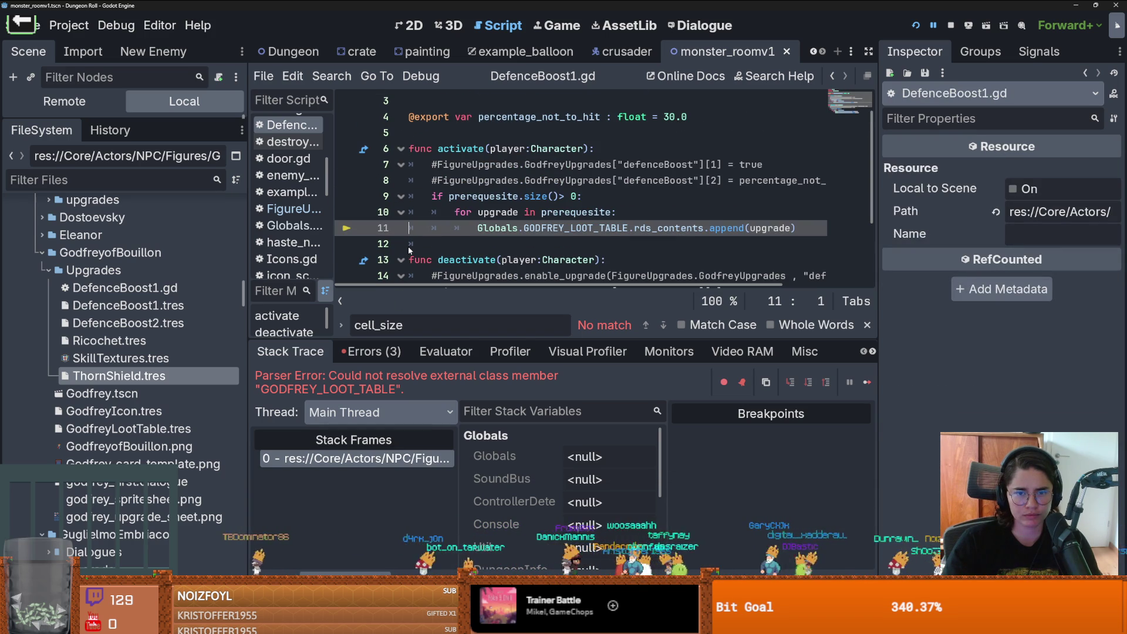
click(373, 351)
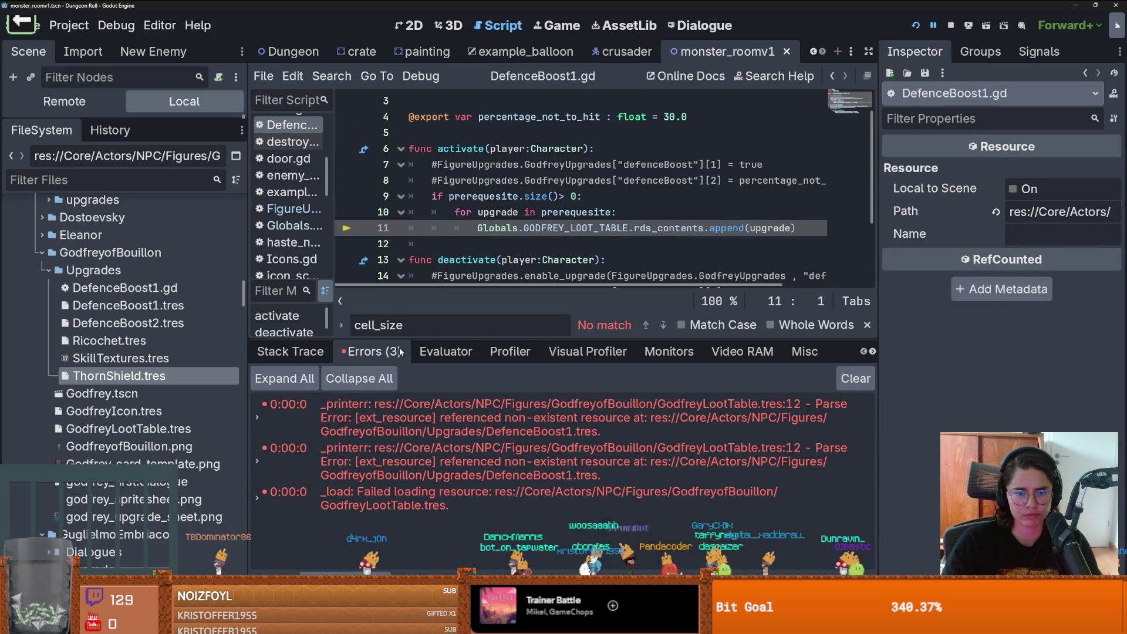
Open GodfreyLootTable.tres from the load error and inspect its DefenceBoost1 entry
click(463, 492)
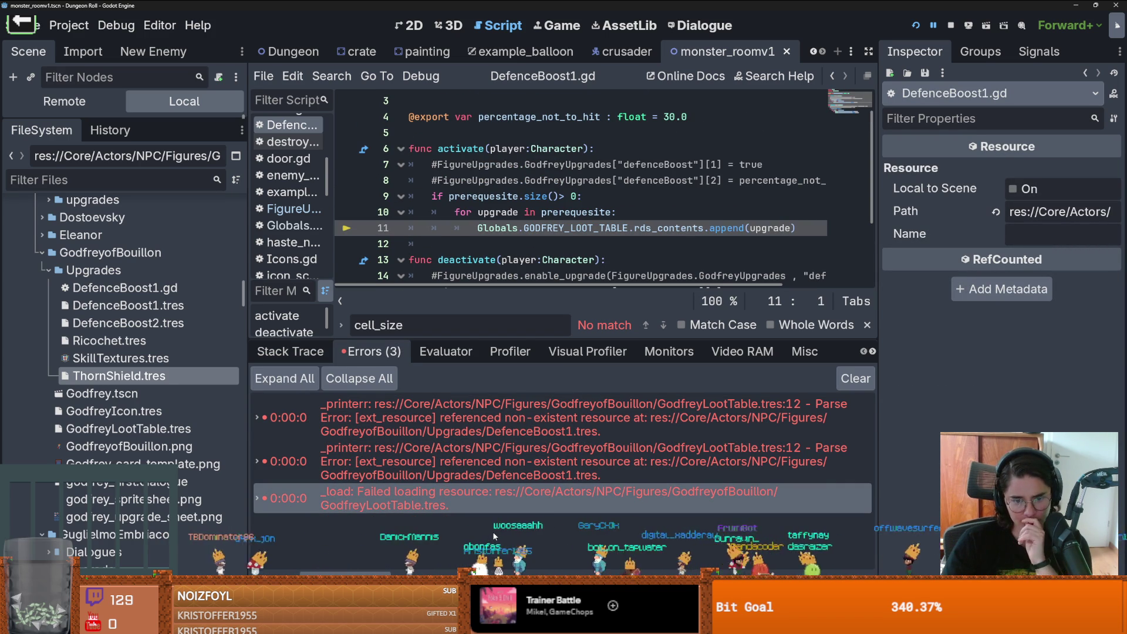
double_click(485, 494)
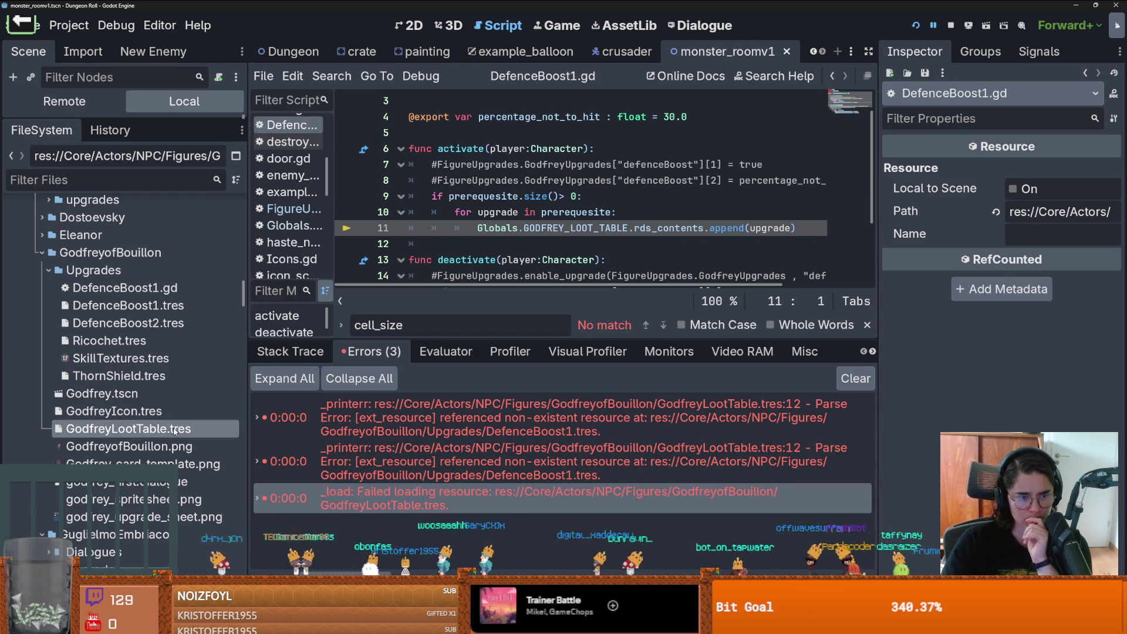
drag(878, 290, 640, 283)
click(941, 259)
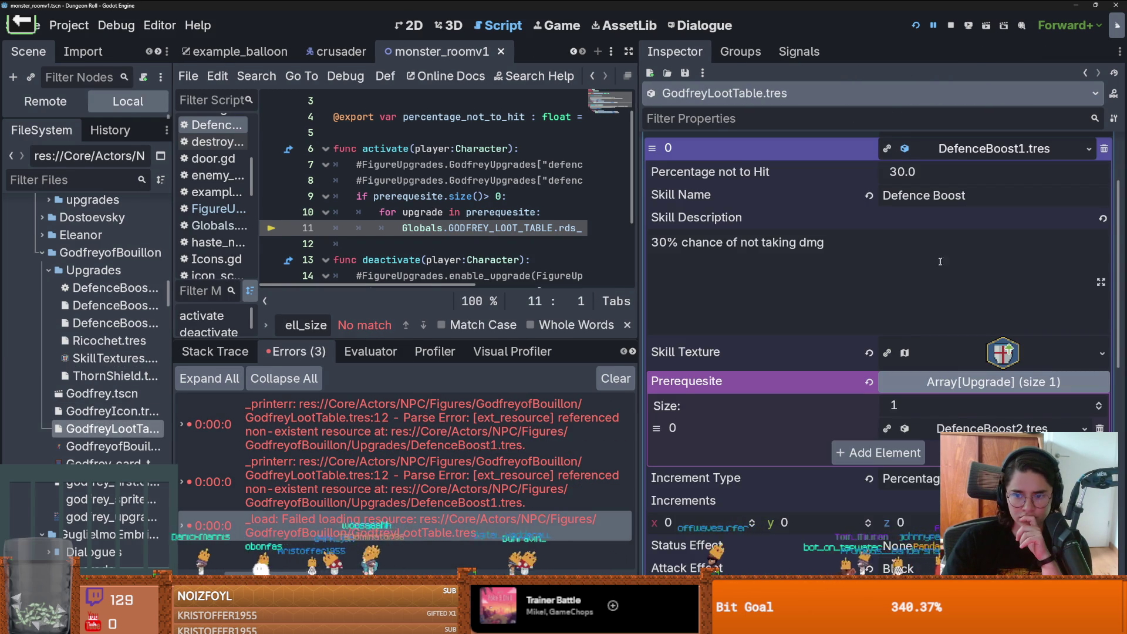
scroll(941, 259, down, 3)
scroll(932, 272, up, 2)
scroll(936, 261, up, 5)
click(942, 259)
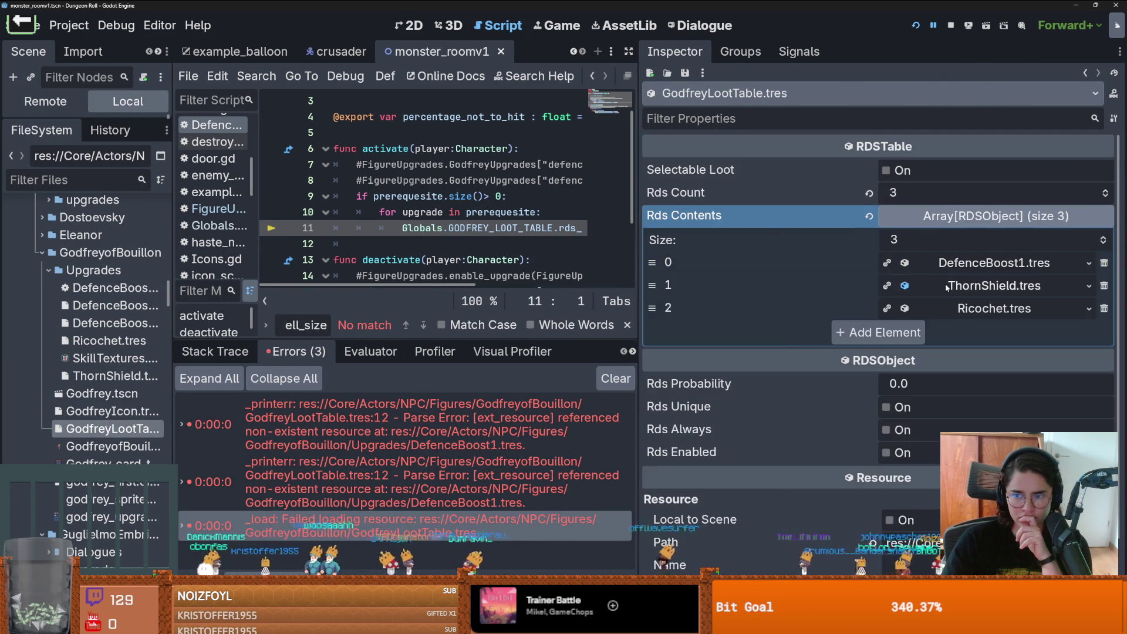
Inspect the ThornShield and Ricochet entries and Rds Probability, then run the game with F5
click(944, 285)
scroll(943, 291, down, 5)
scroll(942, 297, up, 5)
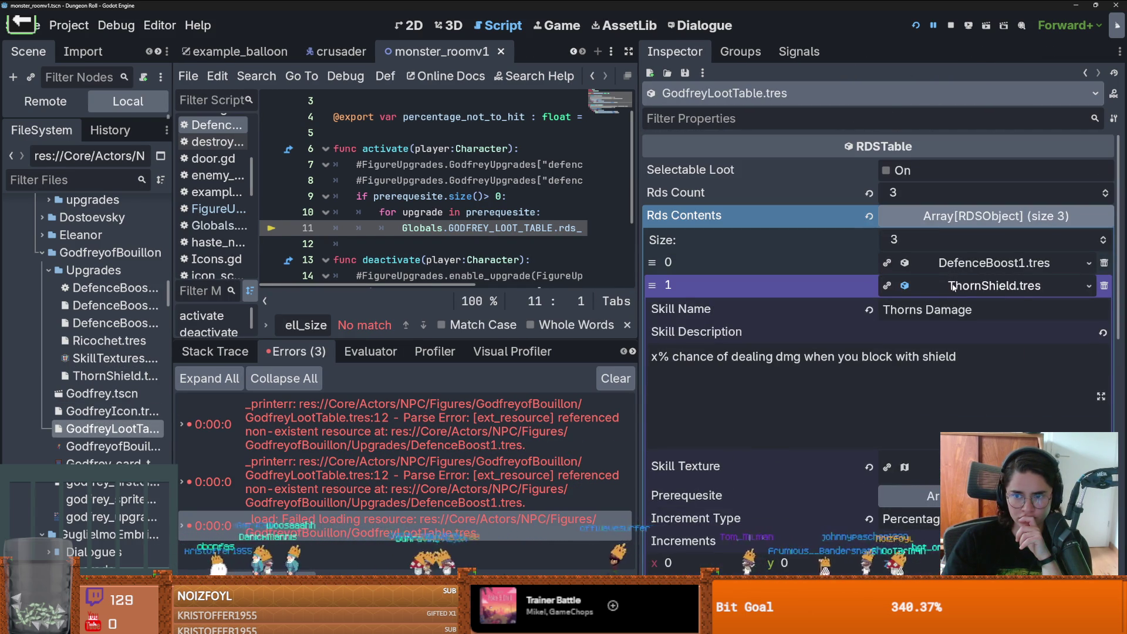
click(954, 286)
click(943, 308)
scroll(944, 309, down, 5)
scroll(943, 310, up, 5)
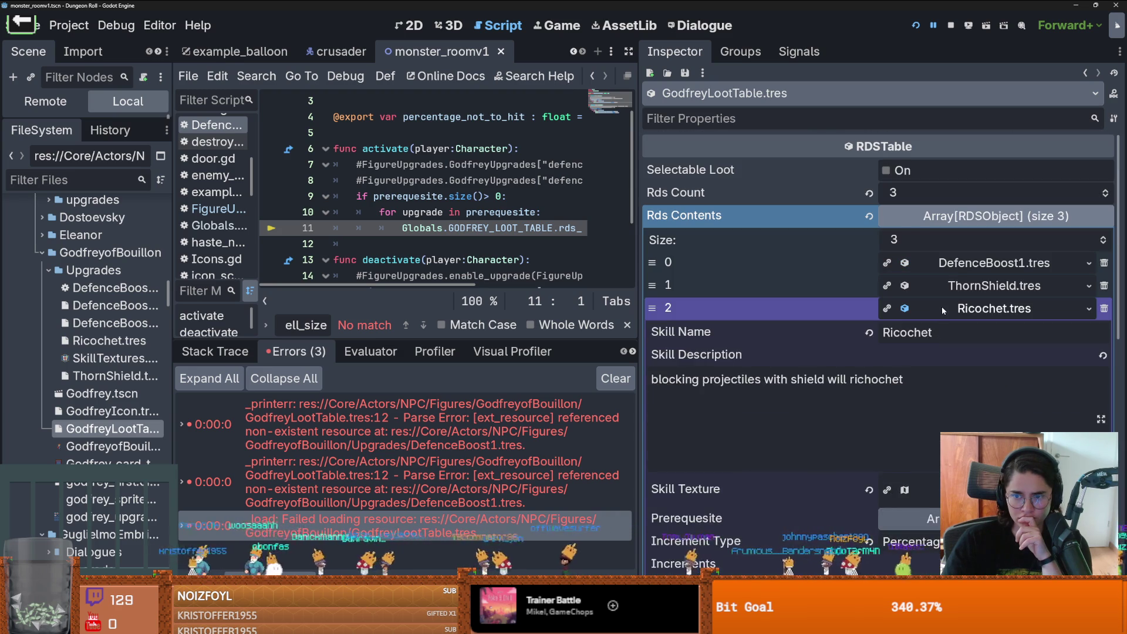
click(943, 308)
click(909, 383)
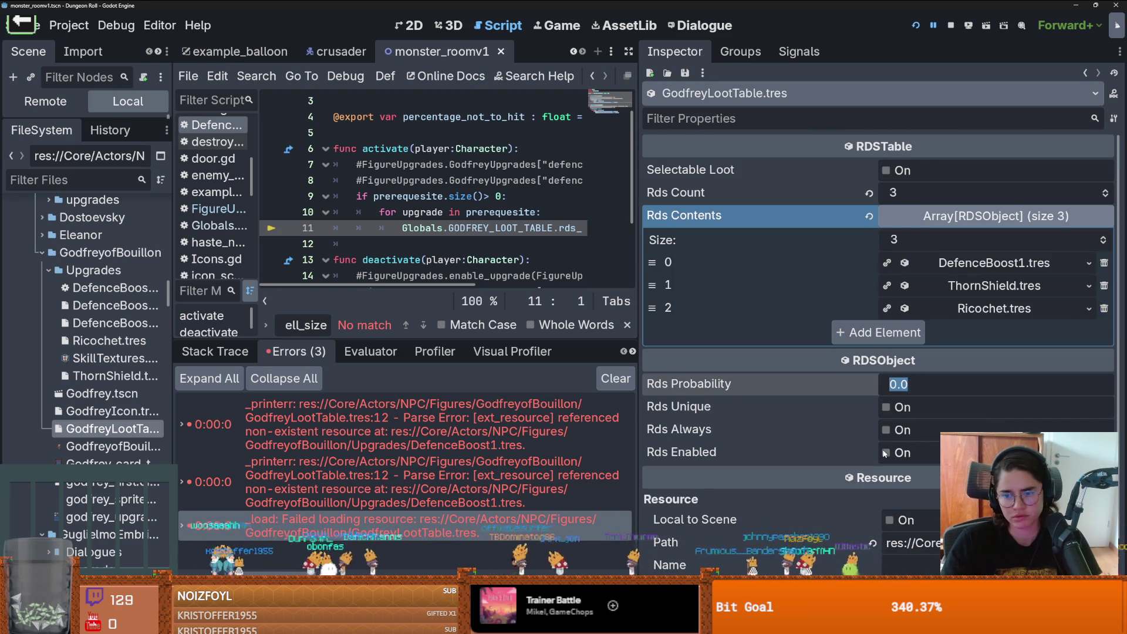
key(F5)
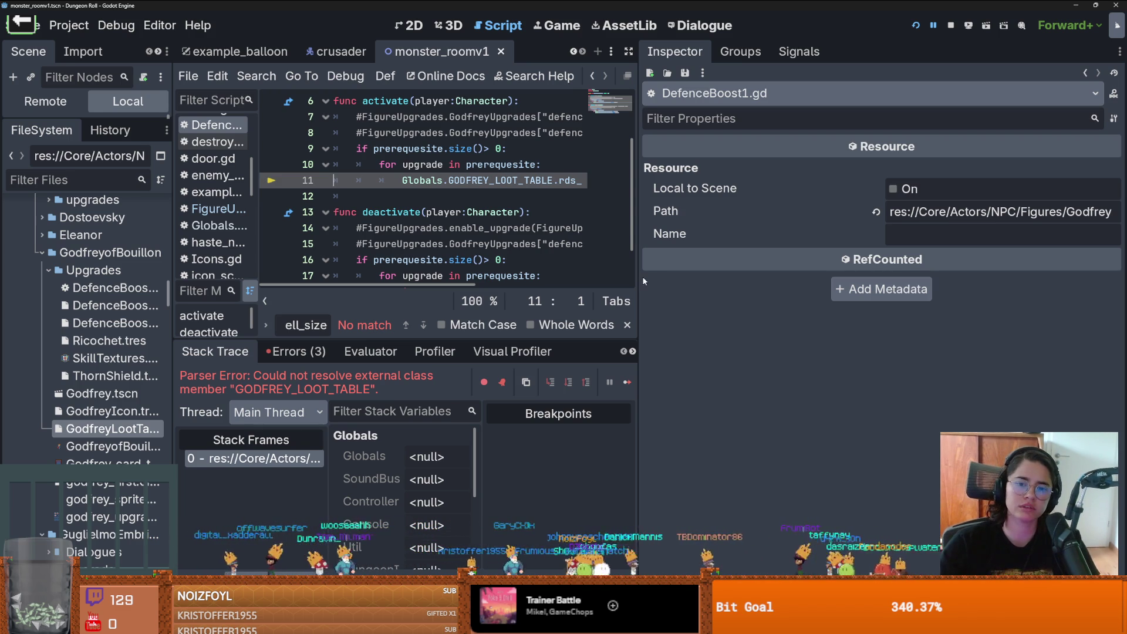
drag(644, 280, 1001, 279)
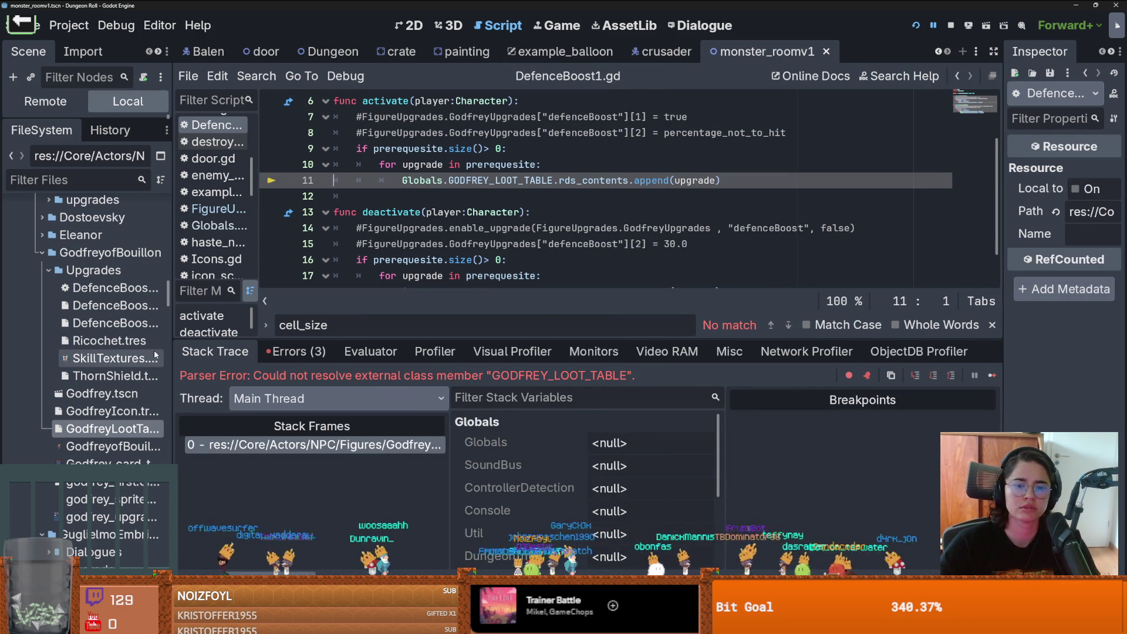
Widen the file browser and review the existing has() check in deactivate
drag(172, 353, 230, 352)
scroll(600, 472, down, 5)
scroll(611, 480, up, 5)
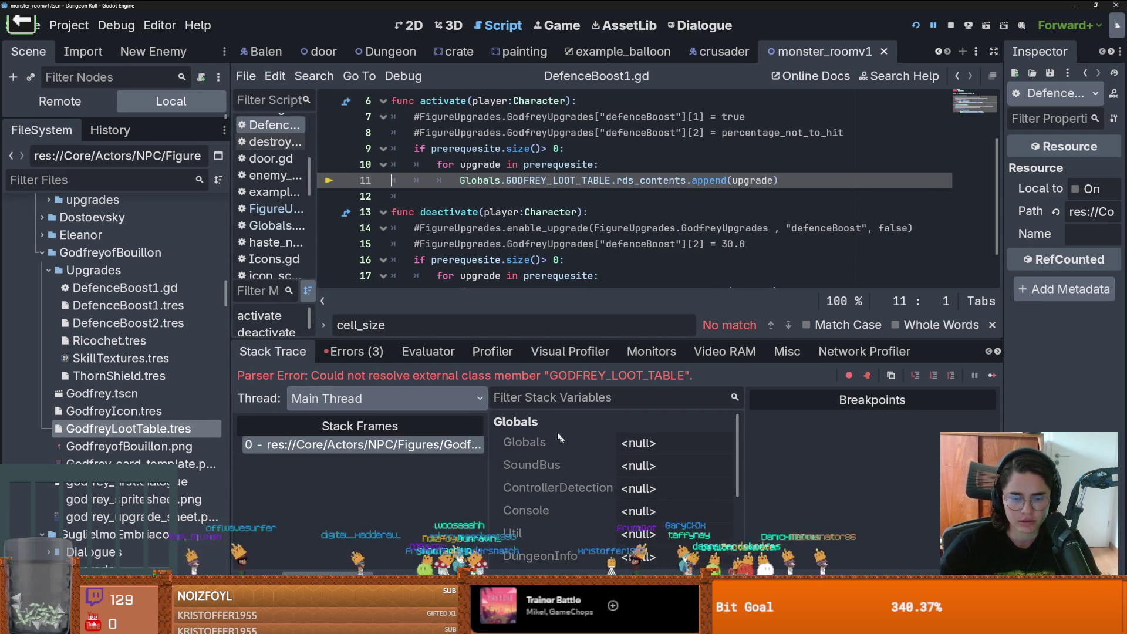
click(760, 169)
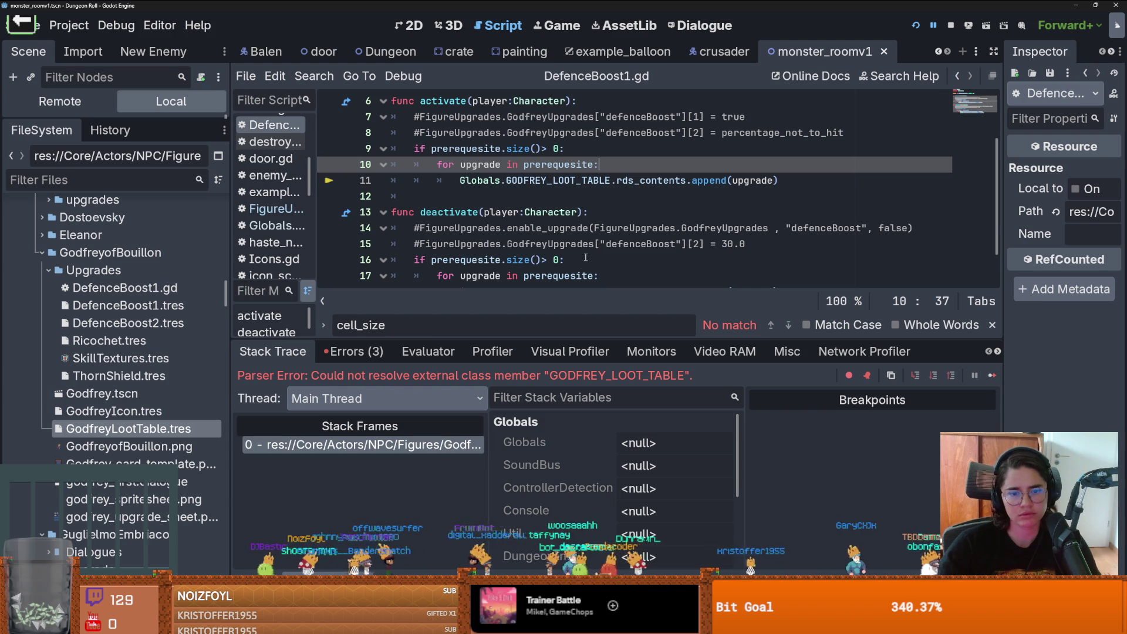
scroll(585, 257, up, 1)
scroll(585, 258, down, 2)
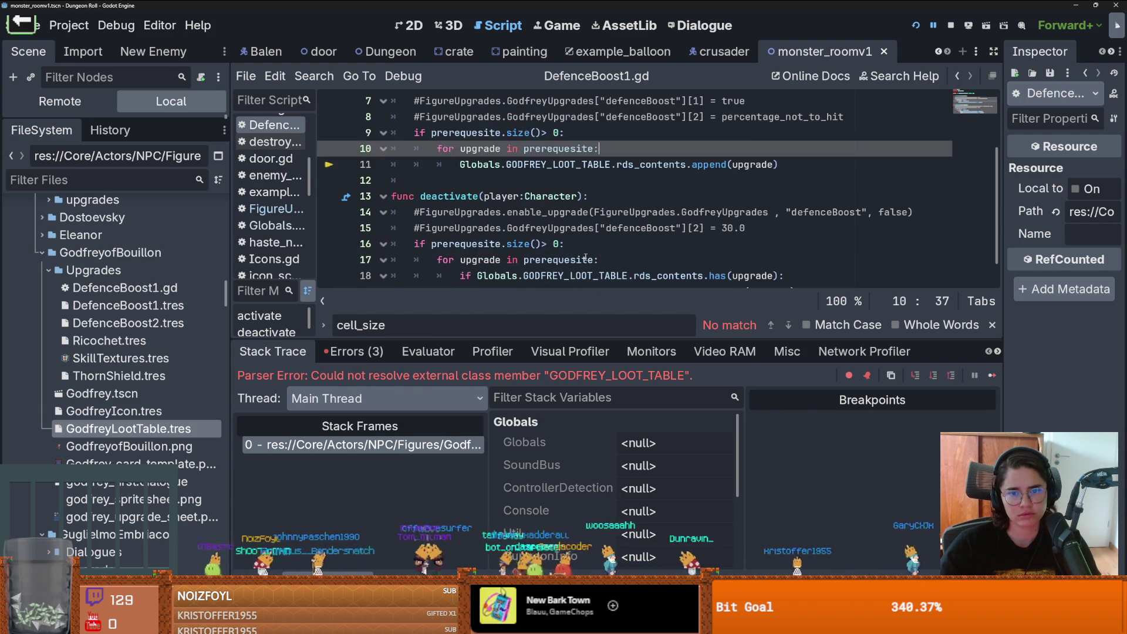
scroll(585, 257, up, 3)
scroll(588, 199, down, 5)
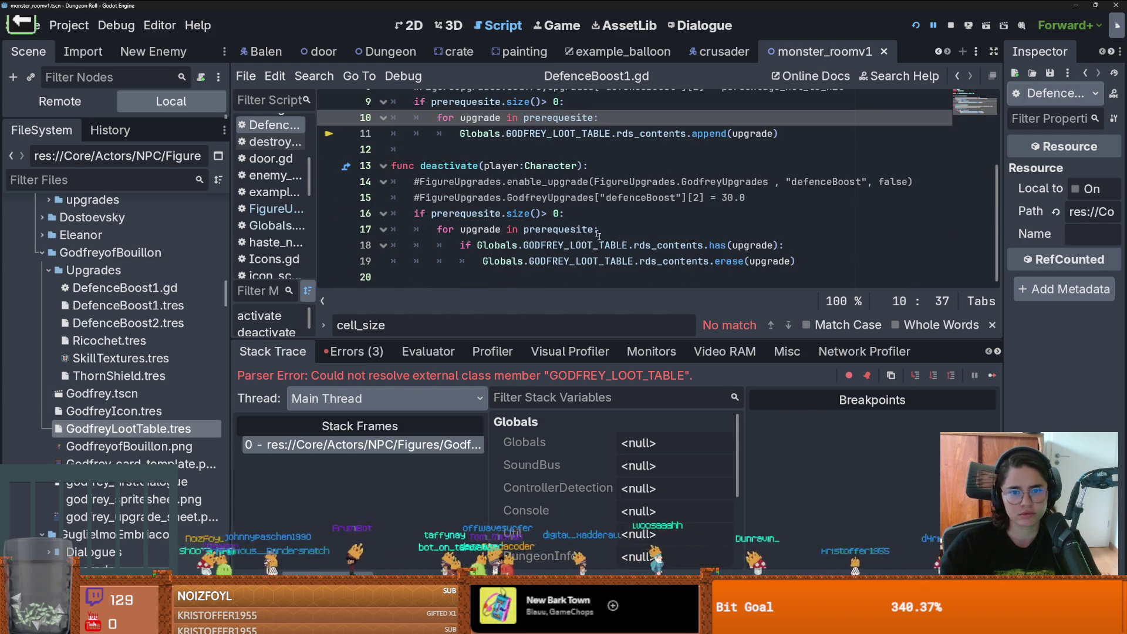
click(809, 246)
Insert the rds_contents.has(upgrade) check above the append, indent the append, rerun, and select lines 9–12
click(618, 120)
key(Return)
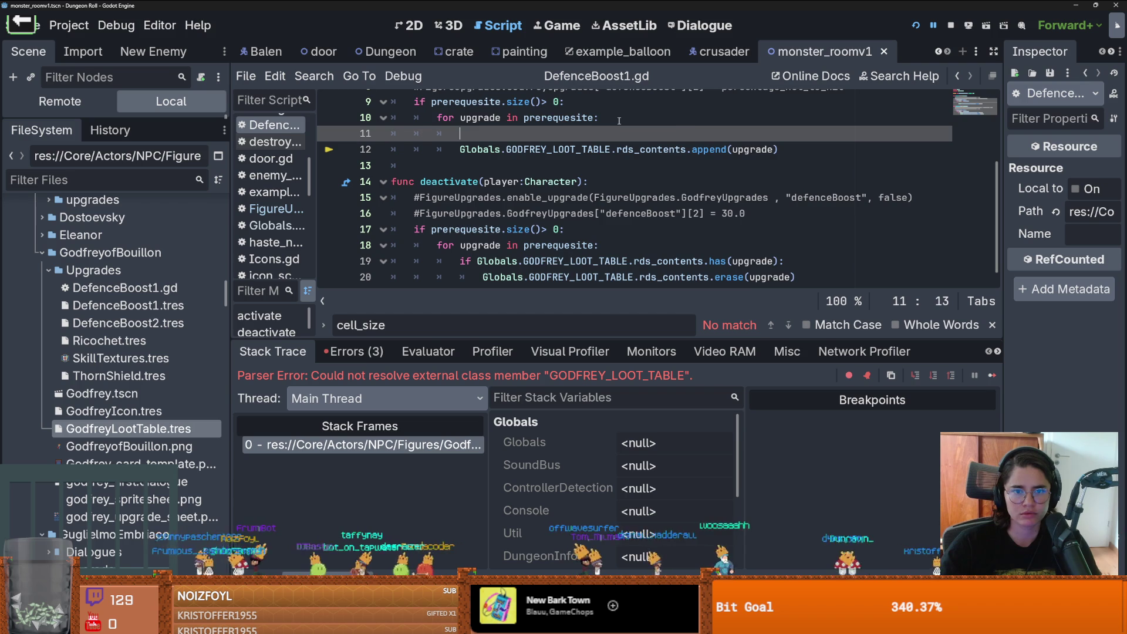
key(ctrl+v)
key(Down)
key(Home)
key(Tab)
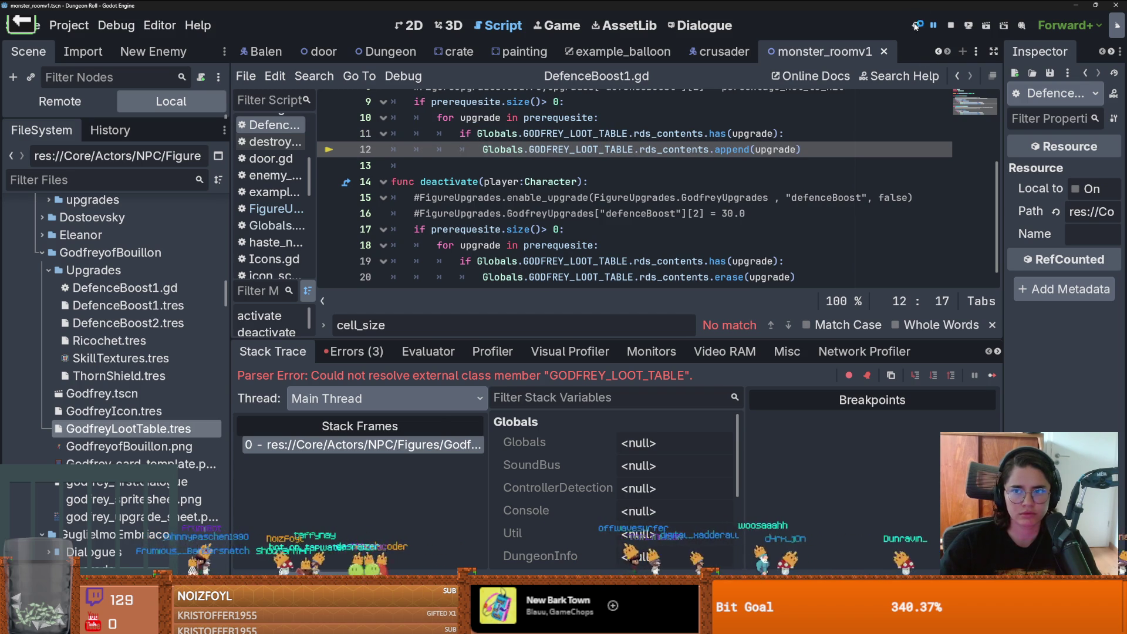
click(916, 25)
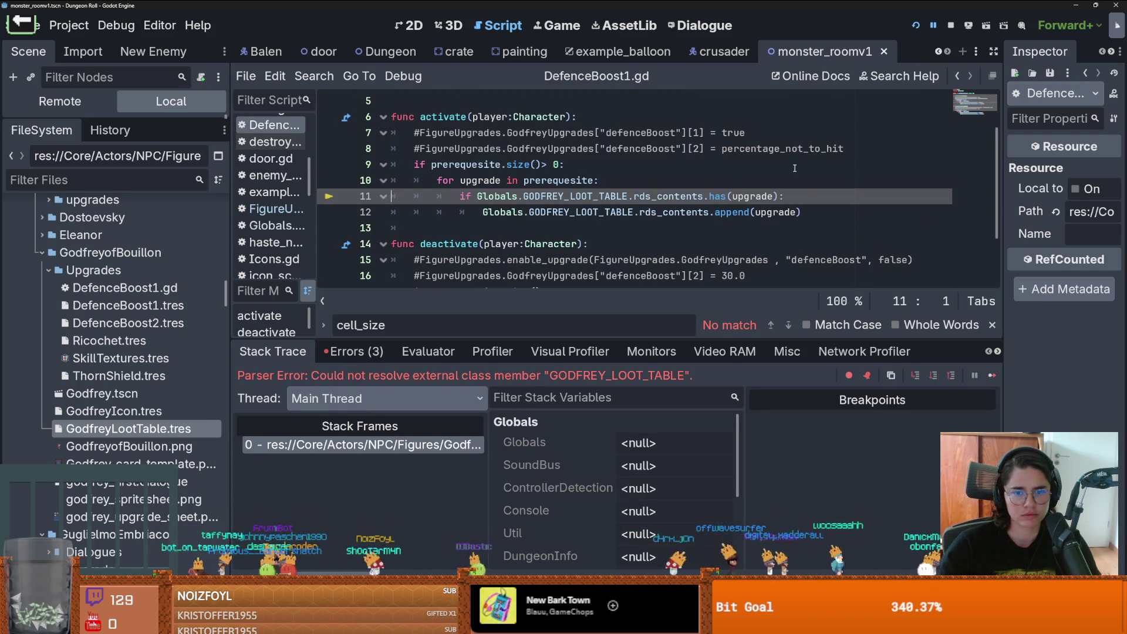
mouse_move(811, 210)
mouse_down()
mouse_move(399, 147)
mouse_move(398, 159)
mouse_up()
Comment out the prerequisite loop and add a lone Globals.GODFREY_LOOT_TABLE test line as line 9
key(ctrl+k)
click(874, 144)
key(Return)
drag(633, 214, 482, 213)
key(ctrl+c)
click(469, 165)
key(ctrl+v)
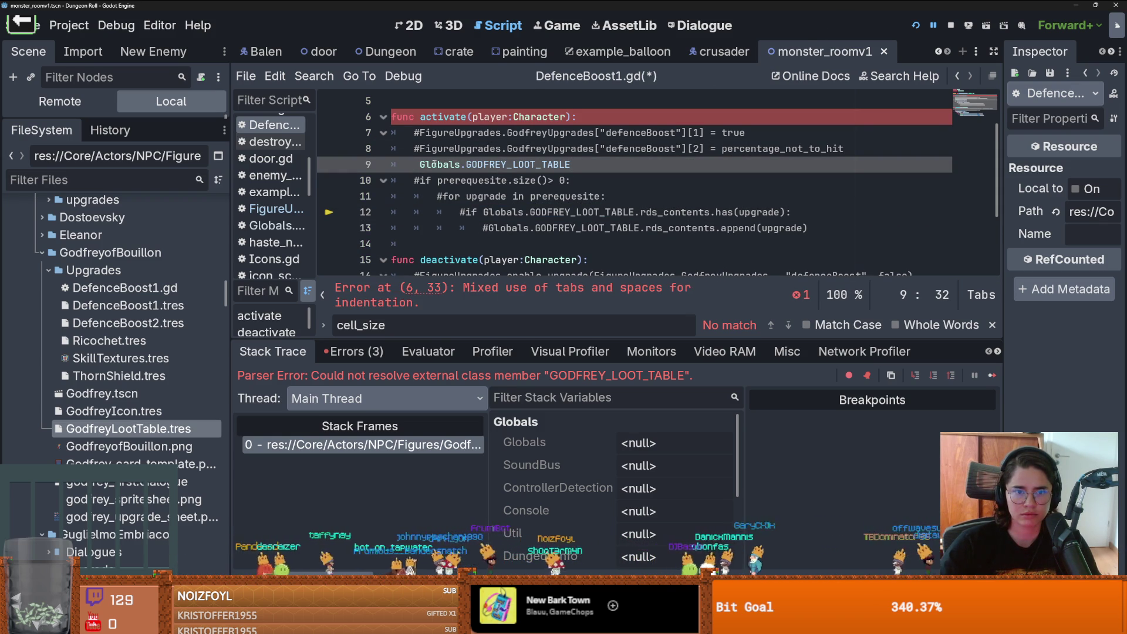
key(Home)
key(BackSpace)
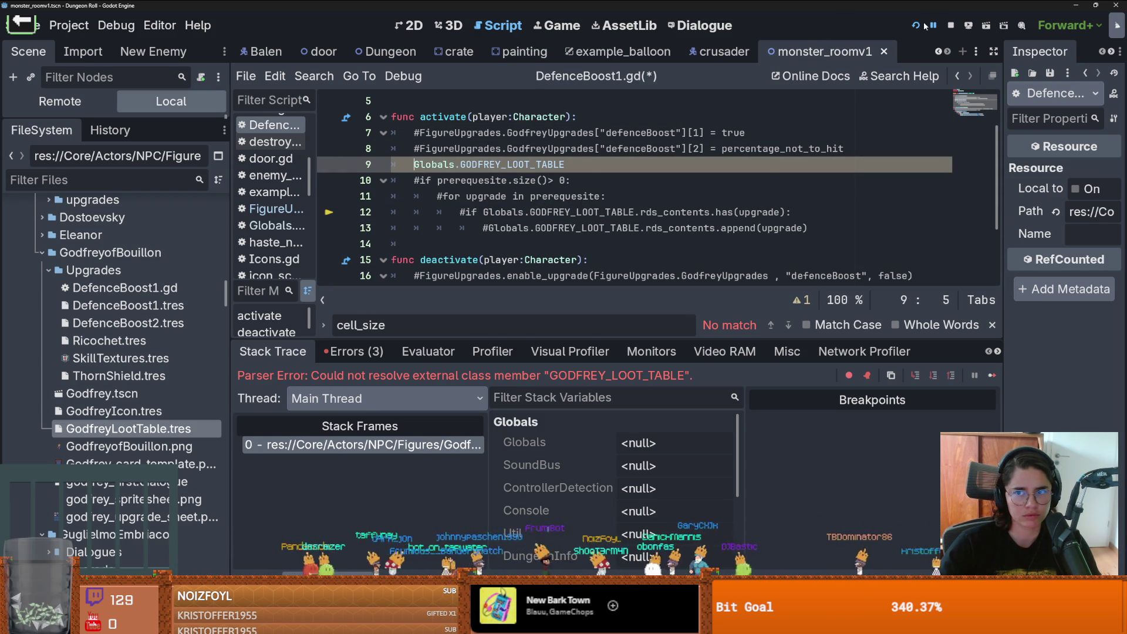
Run the game with the test line, then delete the Globals.GODFREY_LOOT_TABLE line again
click(916, 26)
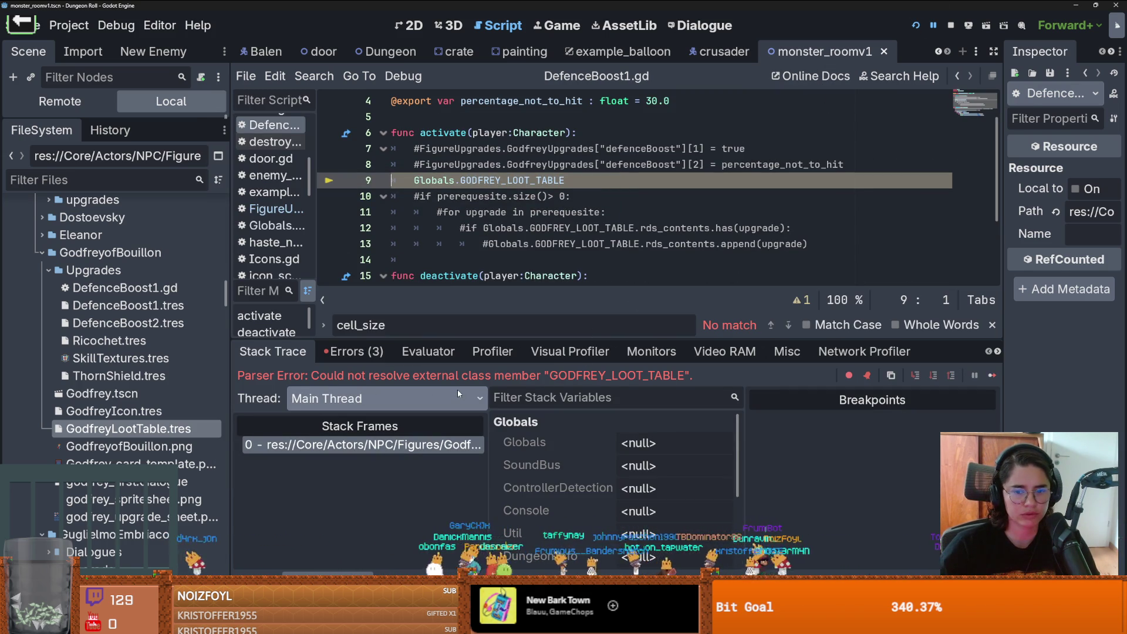
click(510, 181)
double_click(555, 181)
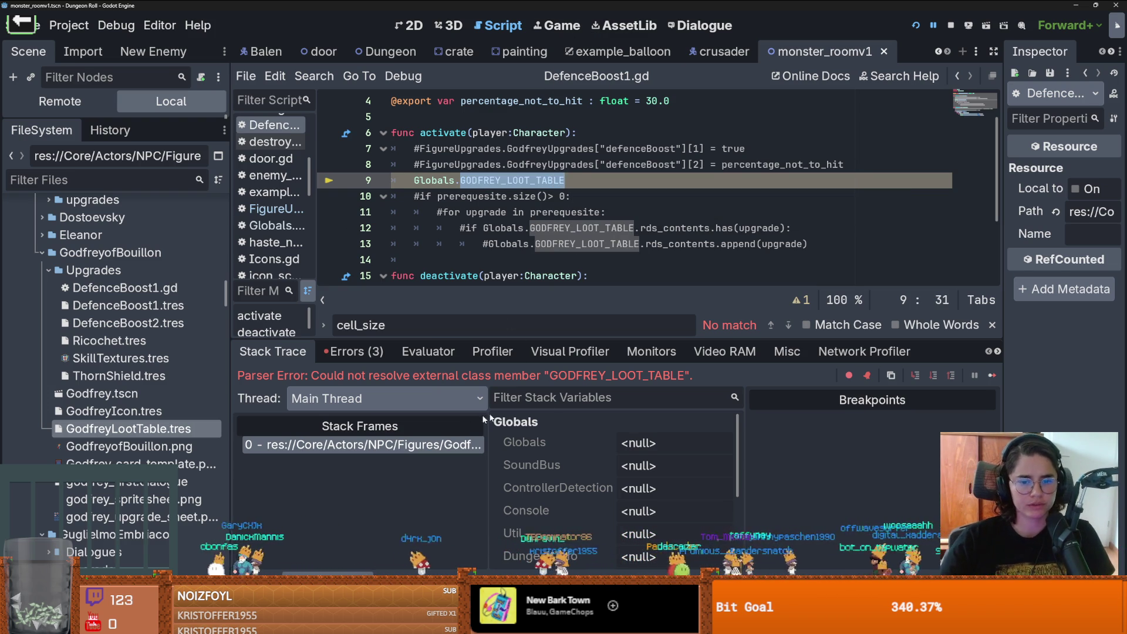
click(567, 185)
drag(567, 185, 403, 187)
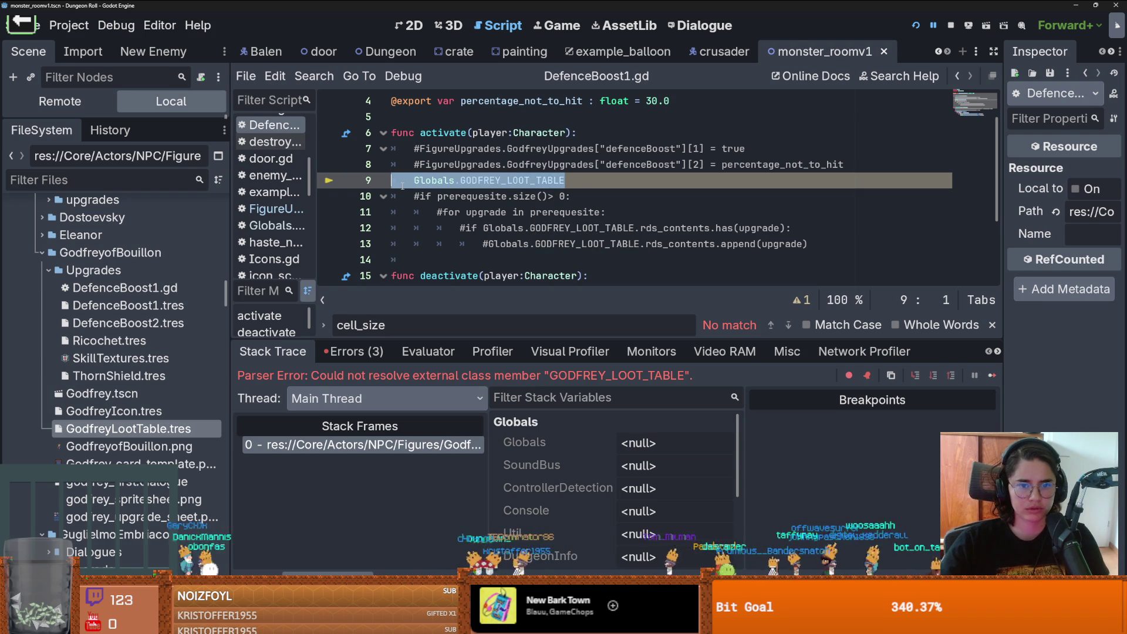
mouse_move(415, 189)
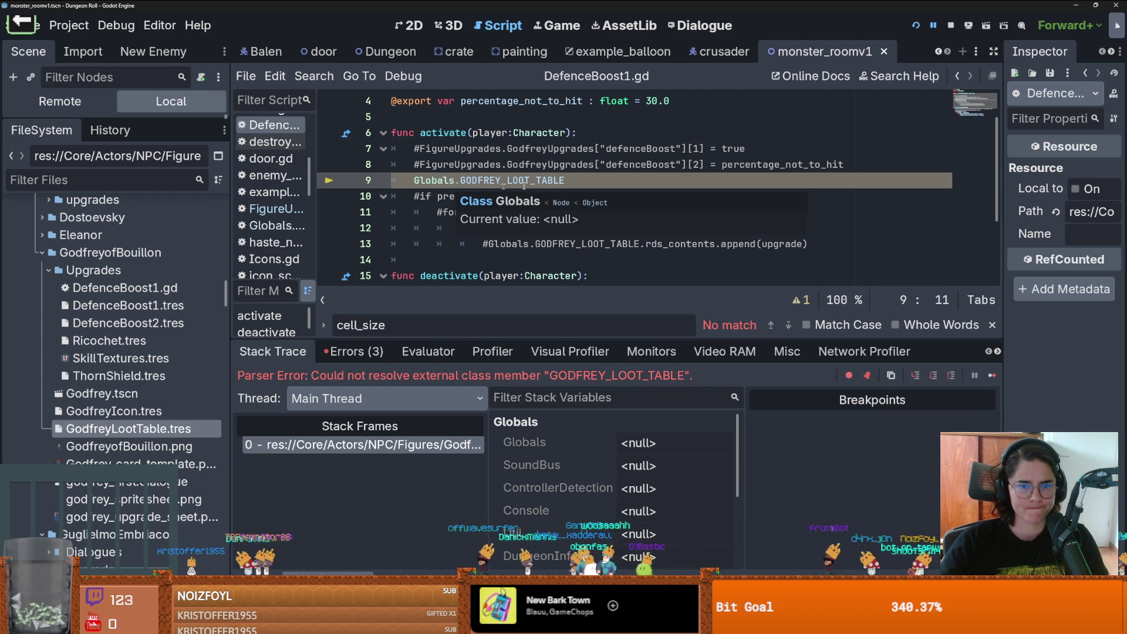
key(BackSpace)
key(Tab)
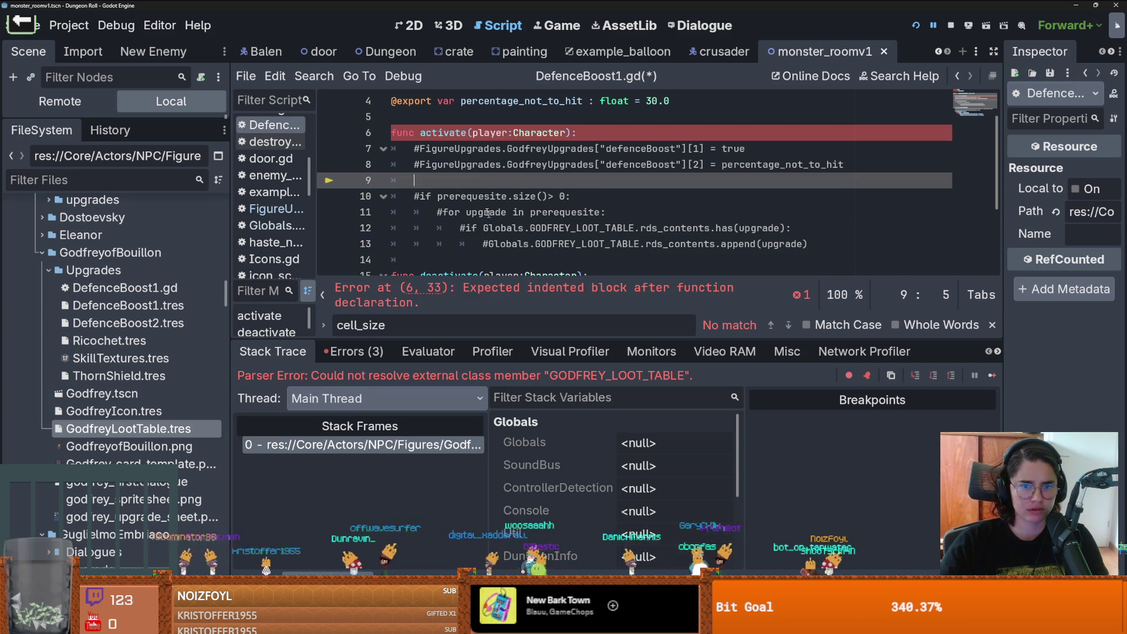
click(578, 133)
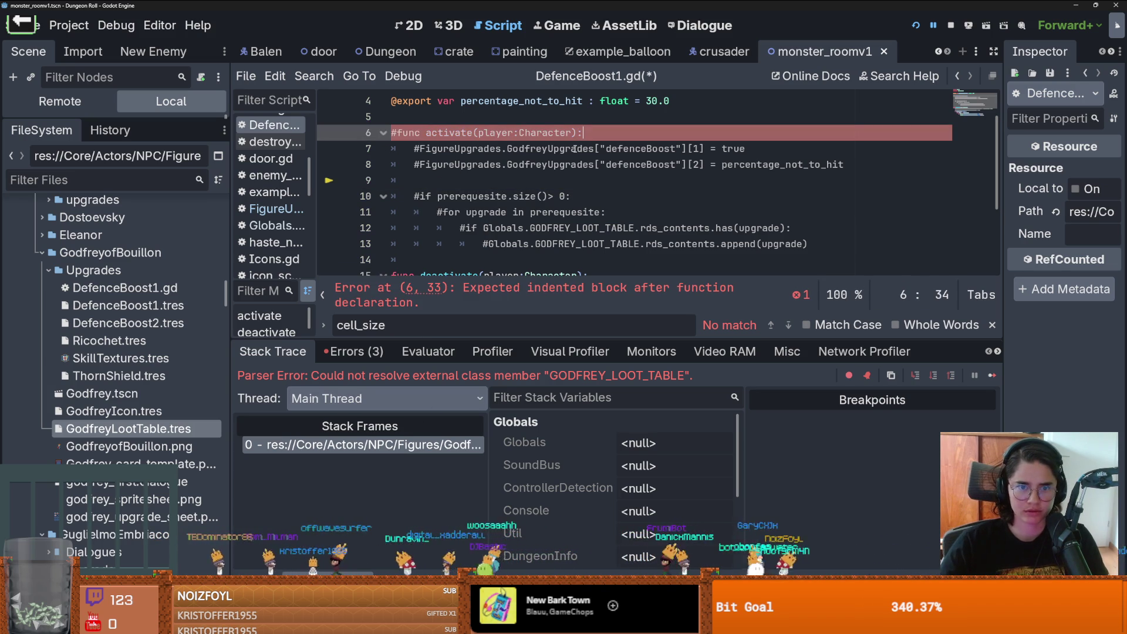
Delete the empty line inside the commented-out activate function and save DefenceBoost1.gd
scroll(402, 297, down, 2)
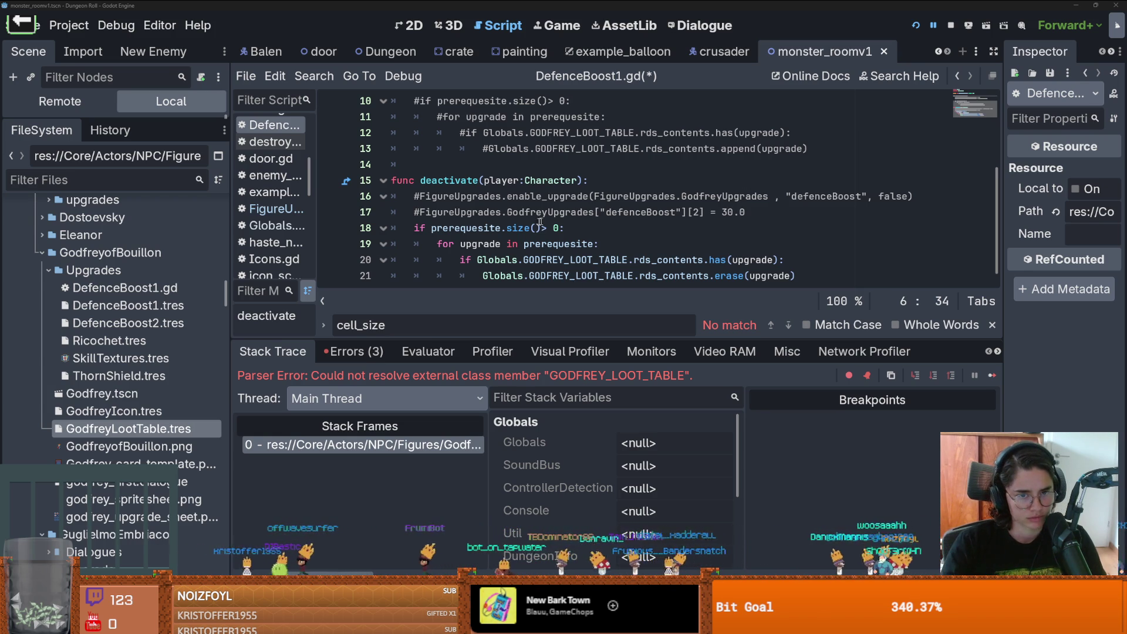
click(522, 195)
key(ctrl+s)
key(Up)
key(Up)
scroll(496, 179, up, 3)
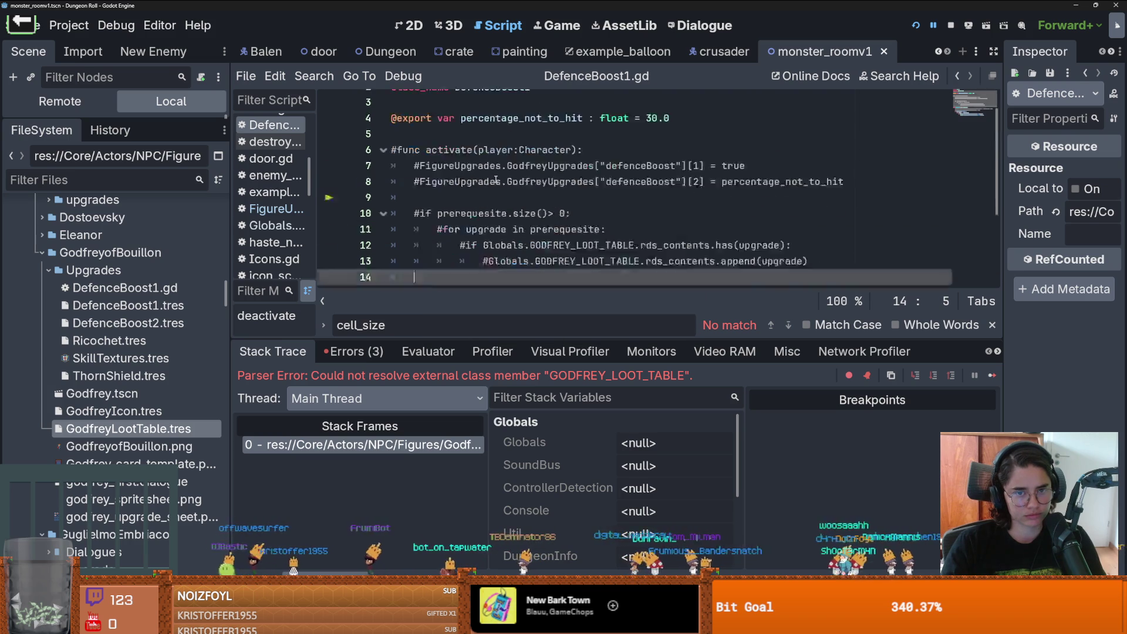
scroll(496, 179, down, 1)
click(475, 179)
key(BackSpace)
scroll(456, 169, up, 1)
click(456, 169)
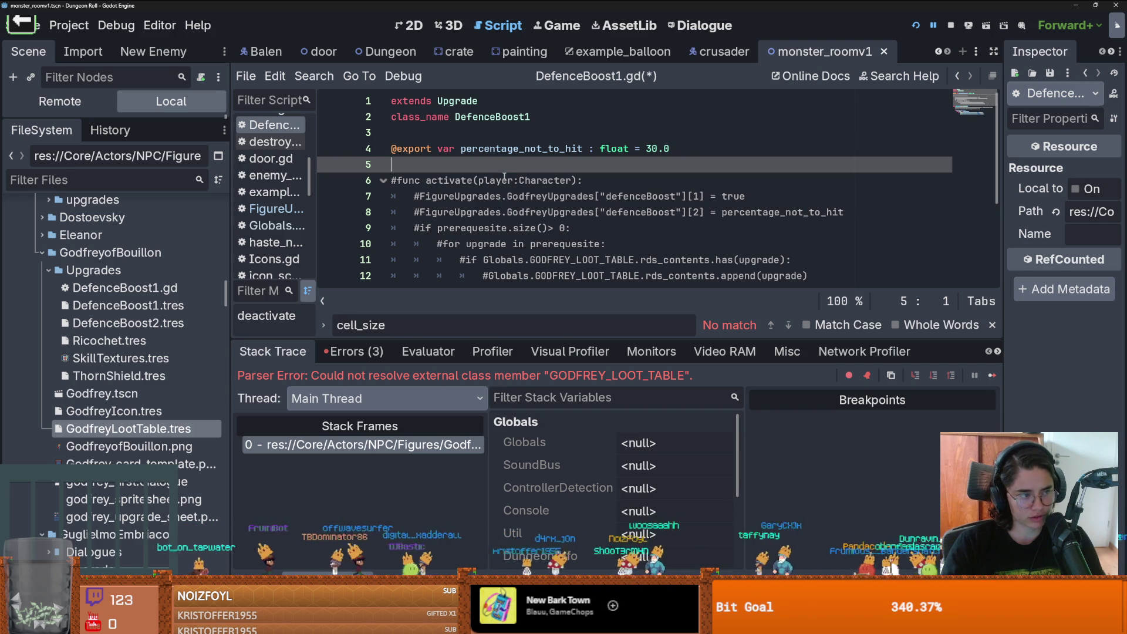
key(ctrl+s)
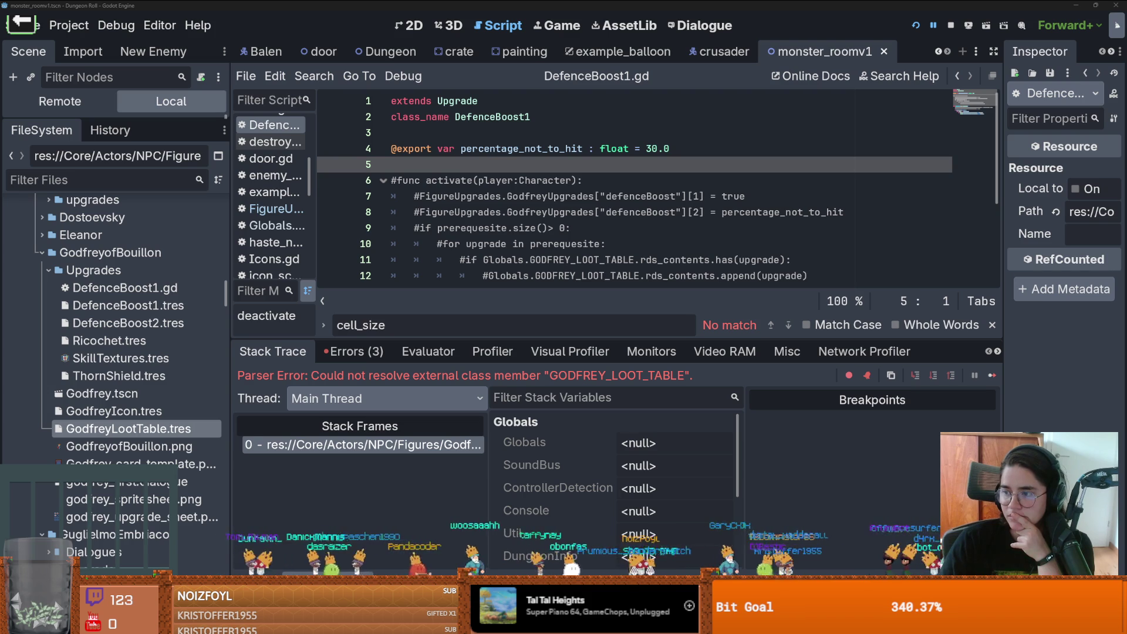
key(alt+Tab)
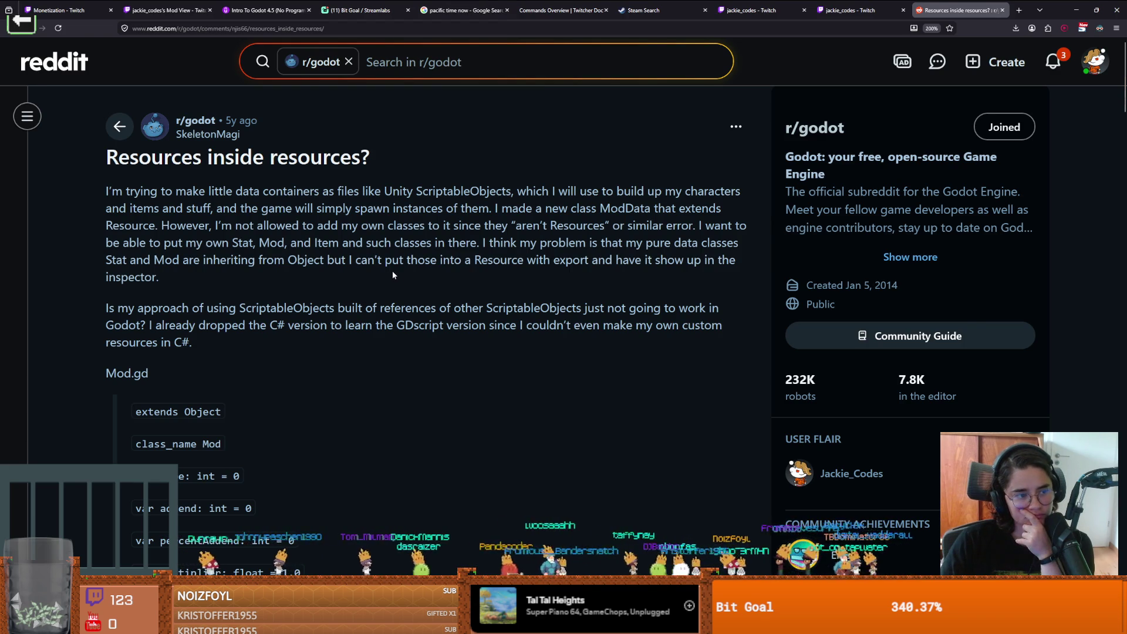
Scroll through the 'Resources inside resources?' thread and its replies about nesting custom resources
scroll(389, 273, down, 3)
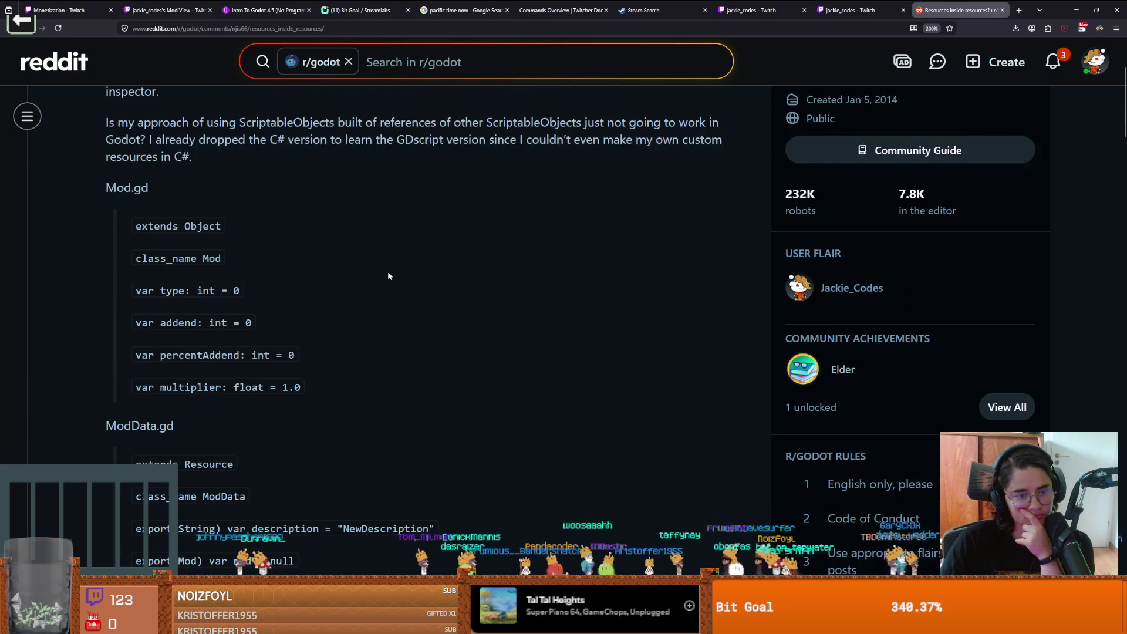
scroll(388, 275, down, 5)
scroll(386, 275, up, 5)
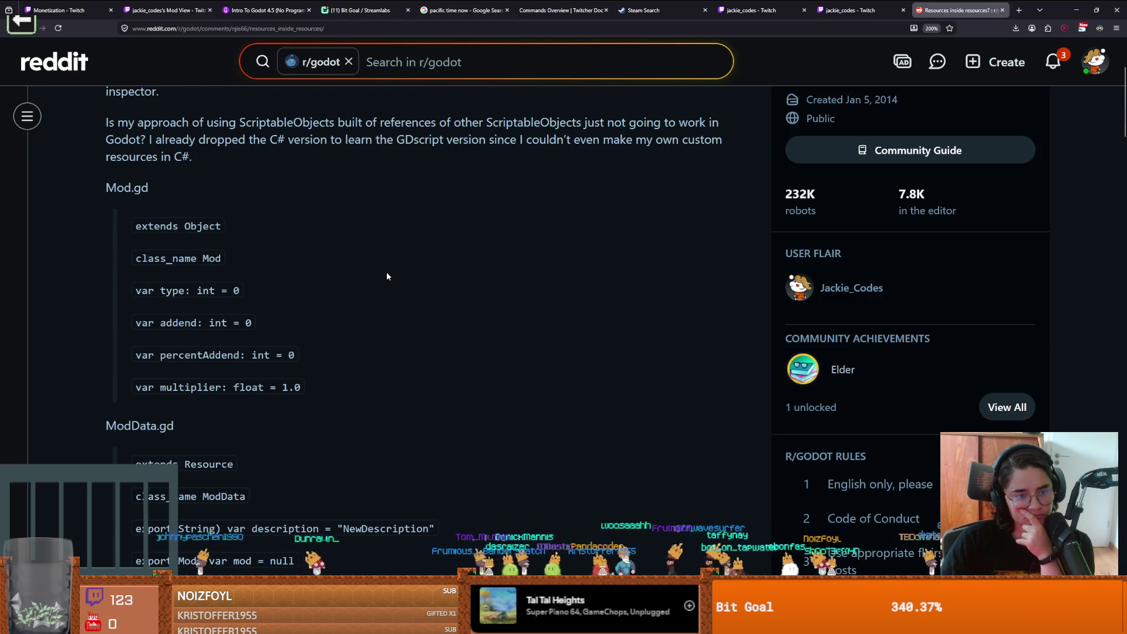
scroll(387, 276, down, 3)
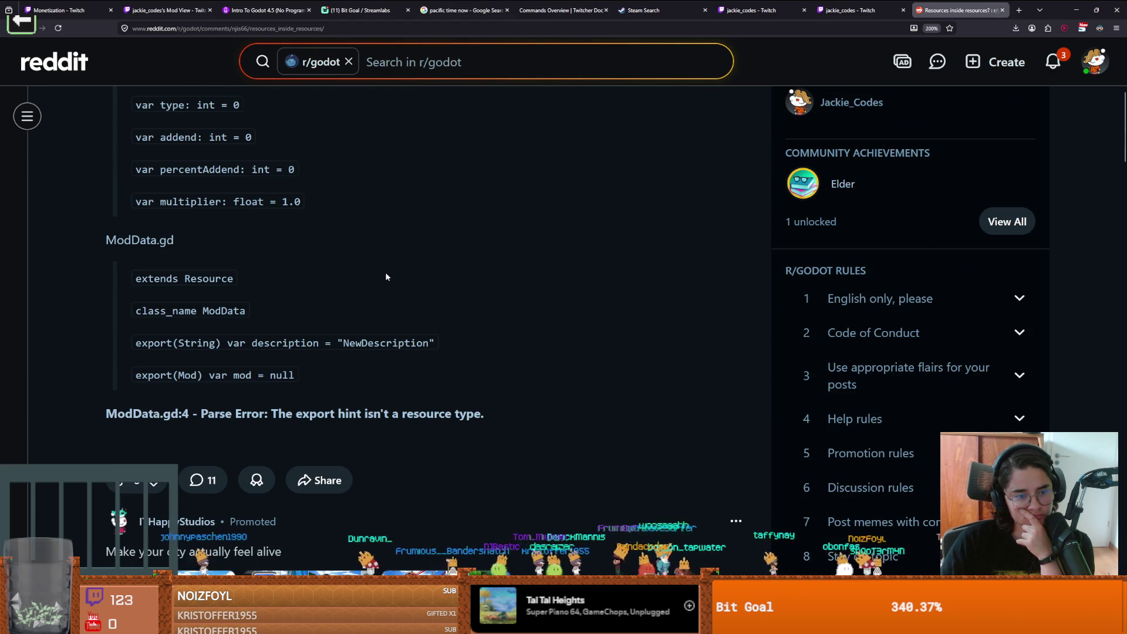
scroll(386, 277, up, 6)
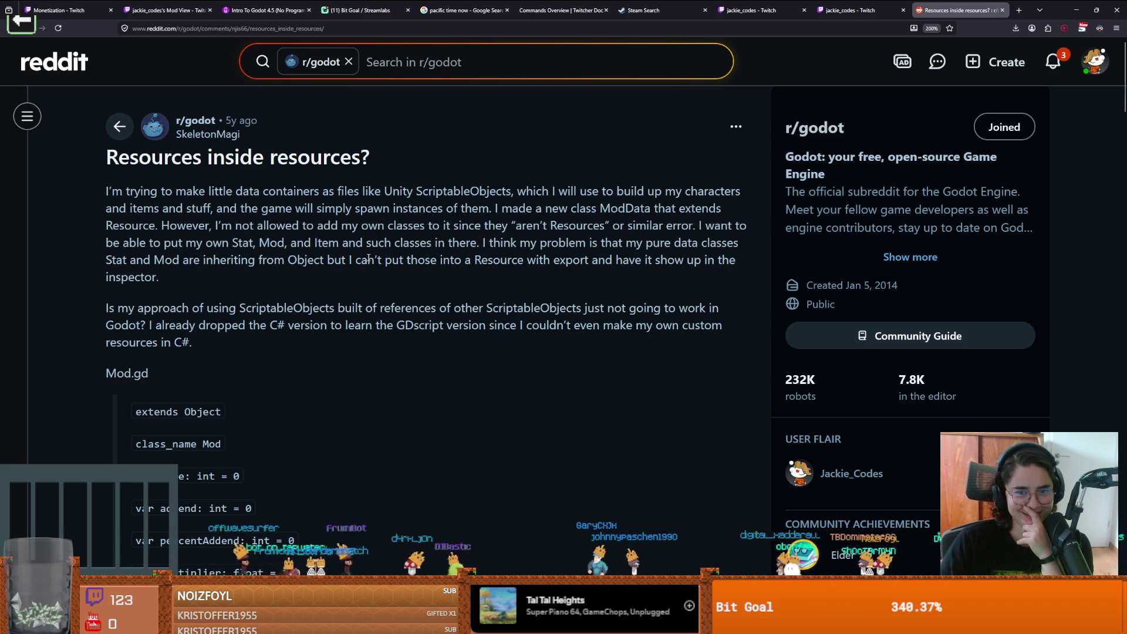
scroll(368, 259, down, 10)
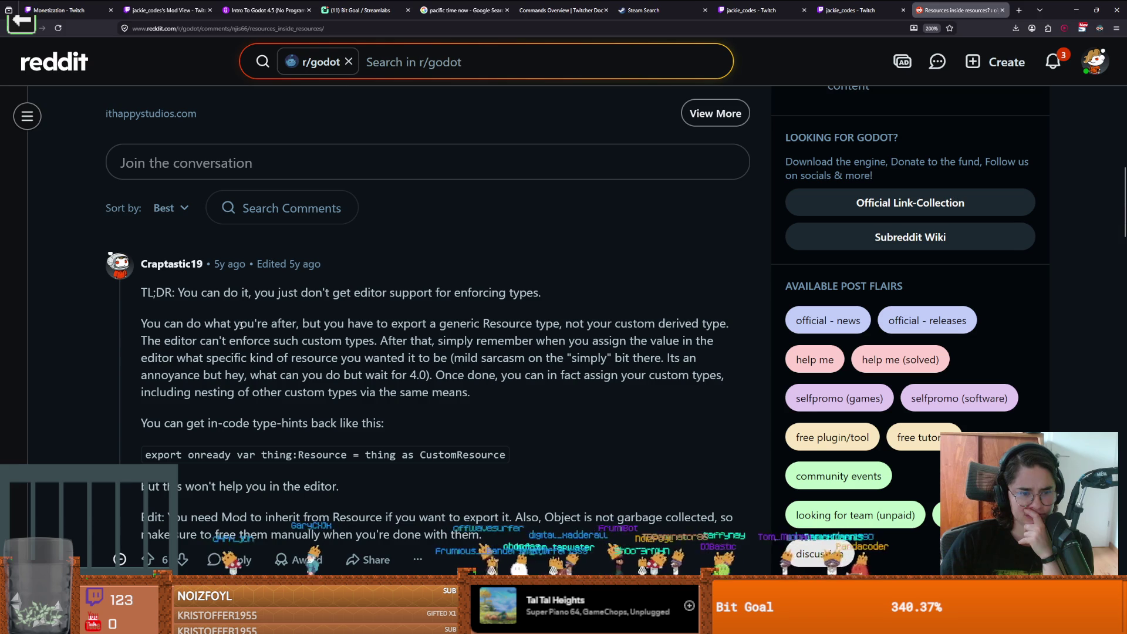
scroll(240, 326, down, 5)
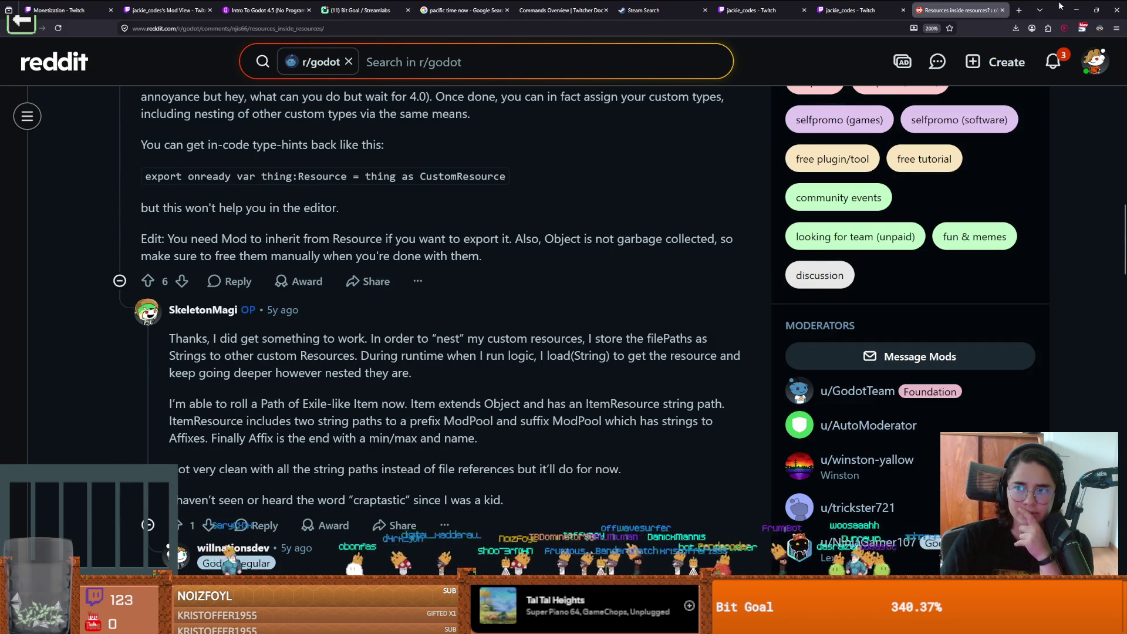
key(alt+Tab)
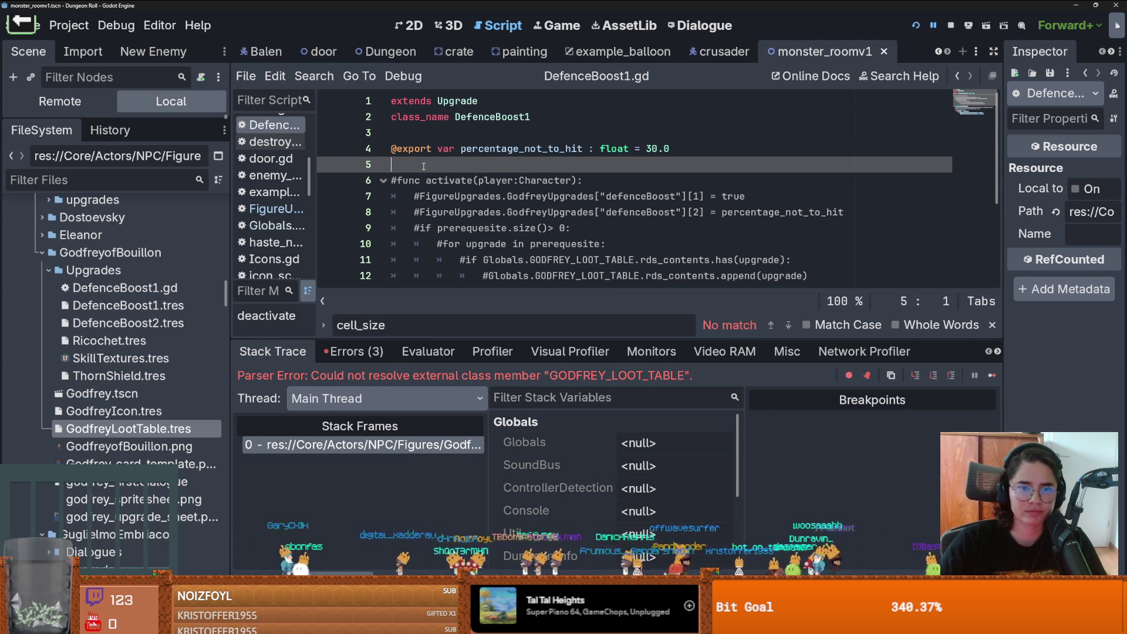
key(Return)
key(Return)
click(417, 177)
text(@export )
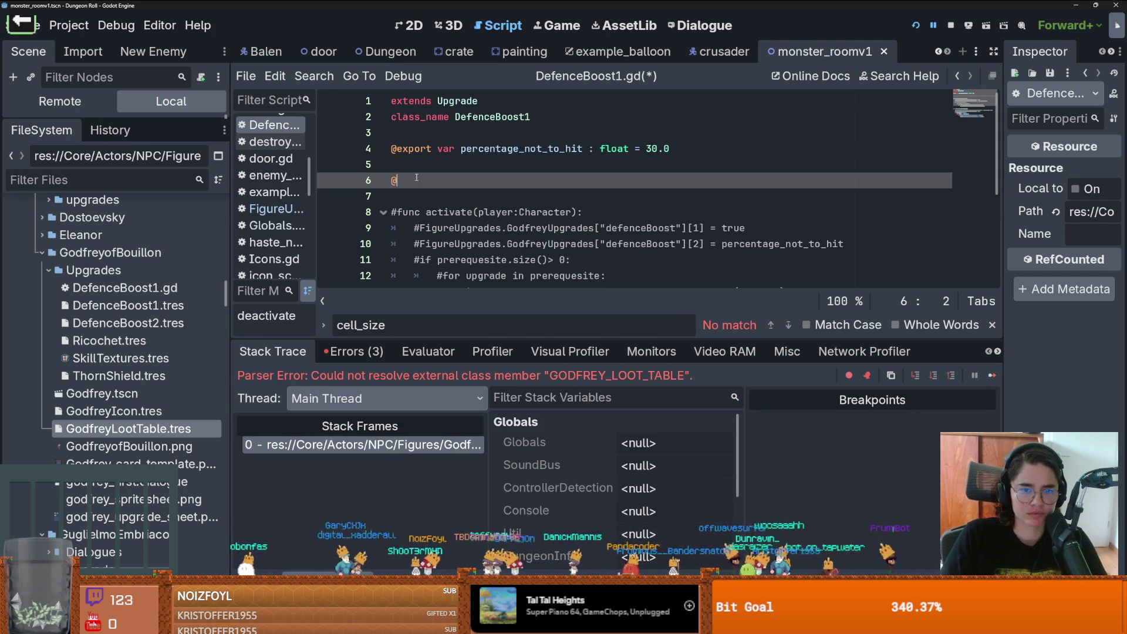
text(var godfrey)
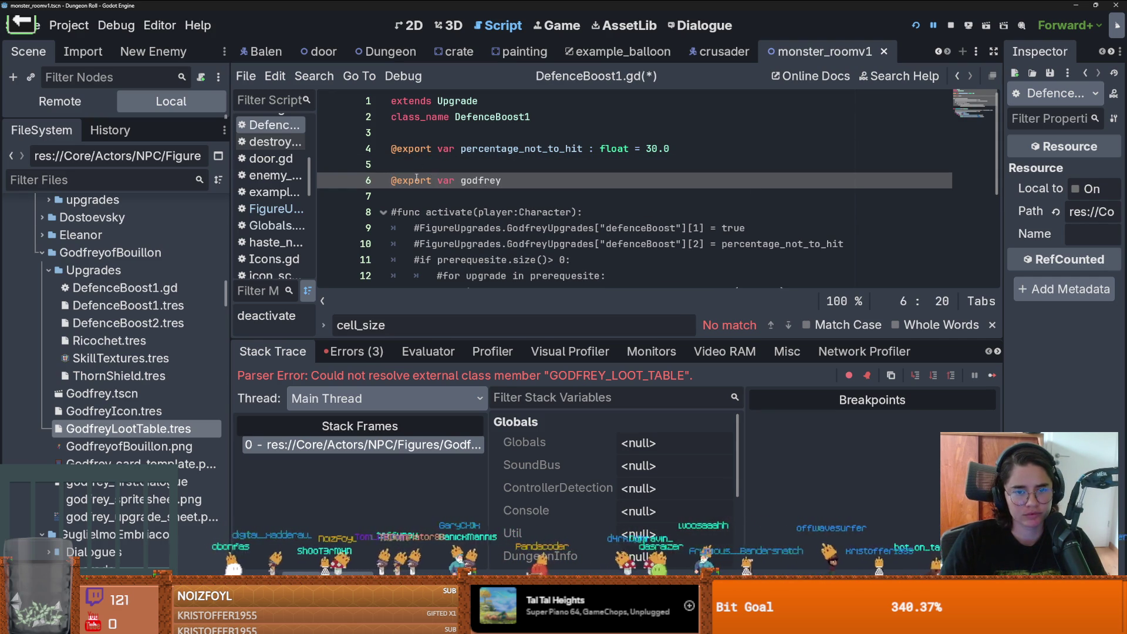
text(_loot_ta)
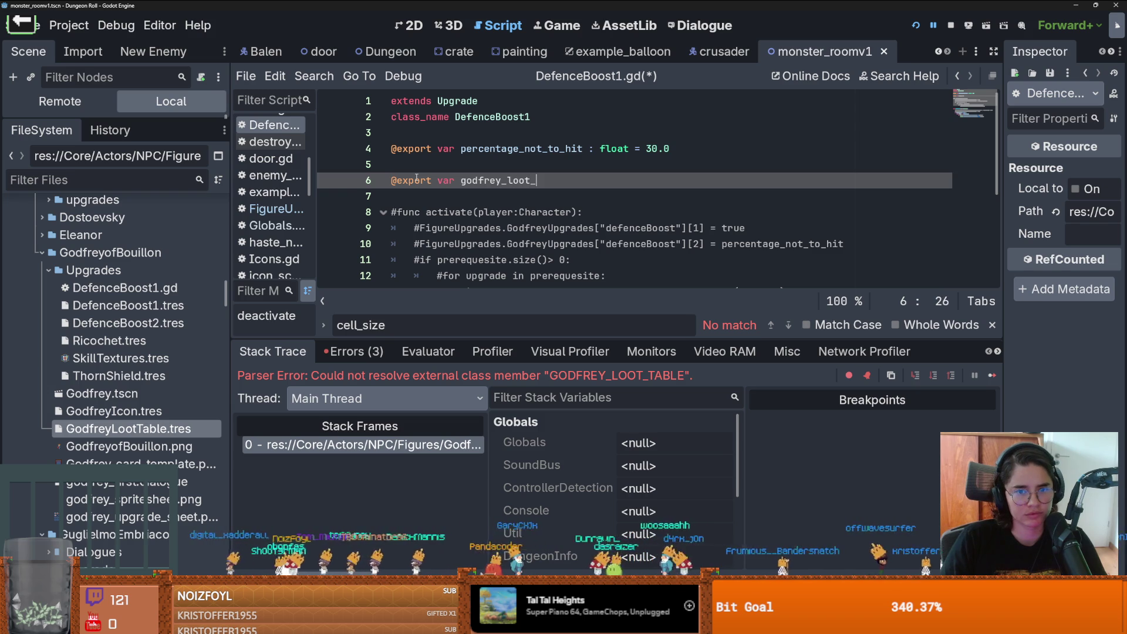
text(bl)
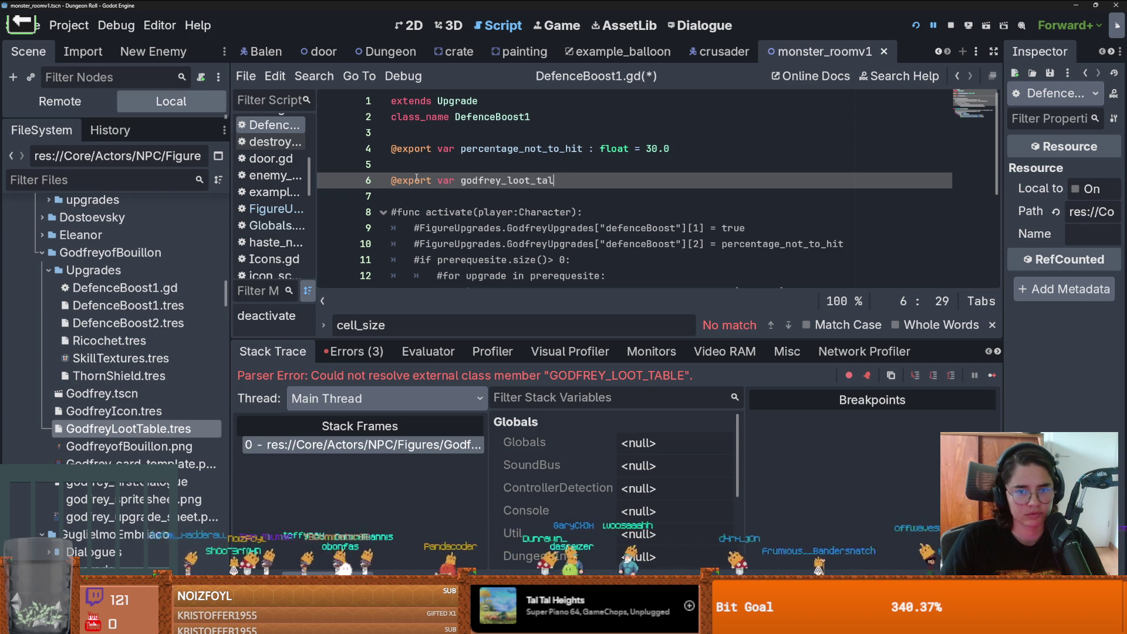
text(e : )
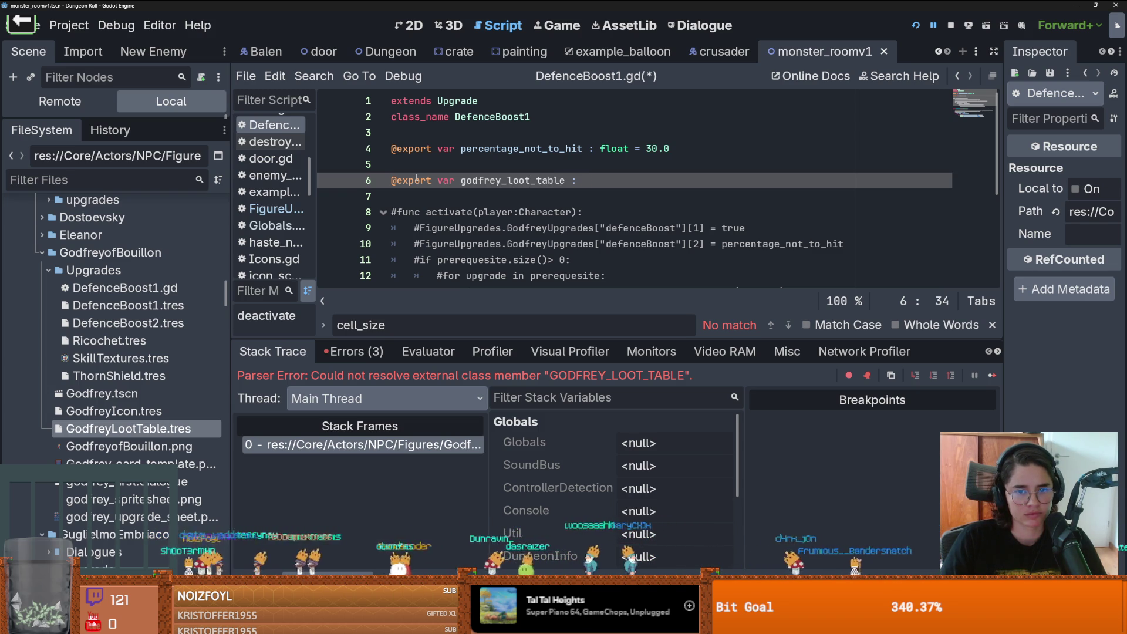
text(RDST)
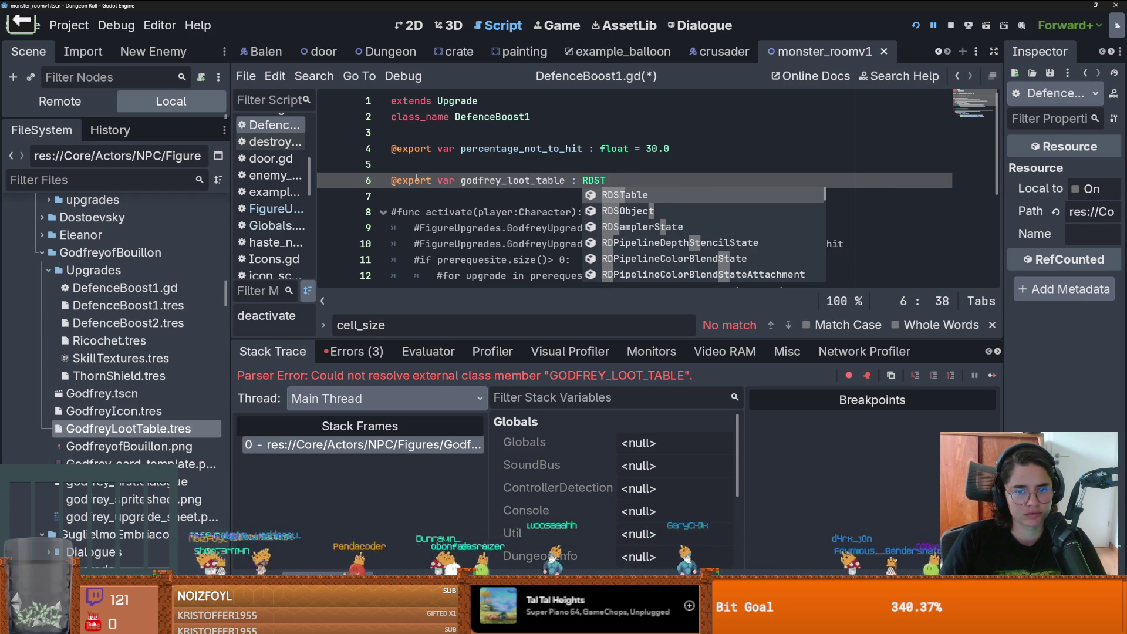
key(Return)
key(ctrl+s)
Uncomment activate and replace both Globals.GODFREY_LOOT_TABLE references with godfrey_loot_table, then save
double_click(480, 183)
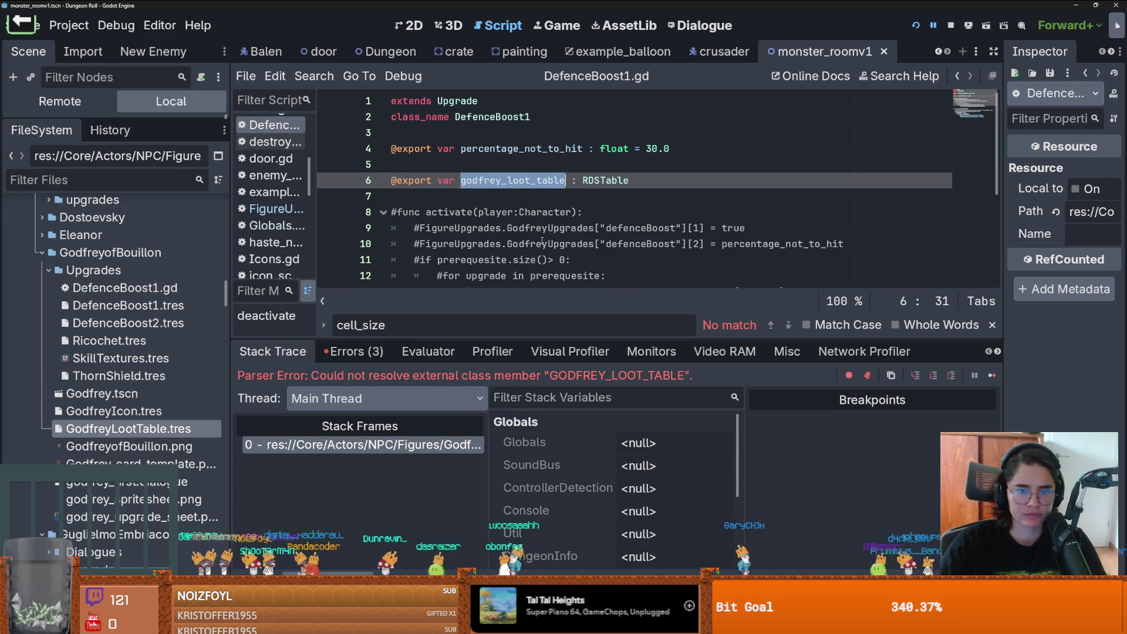
scroll(480, 184, down, 1)
mouse_move(810, 260)
mouse_down()
mouse_move(314, 178)
mouse_move(314, 165)
mouse_up()
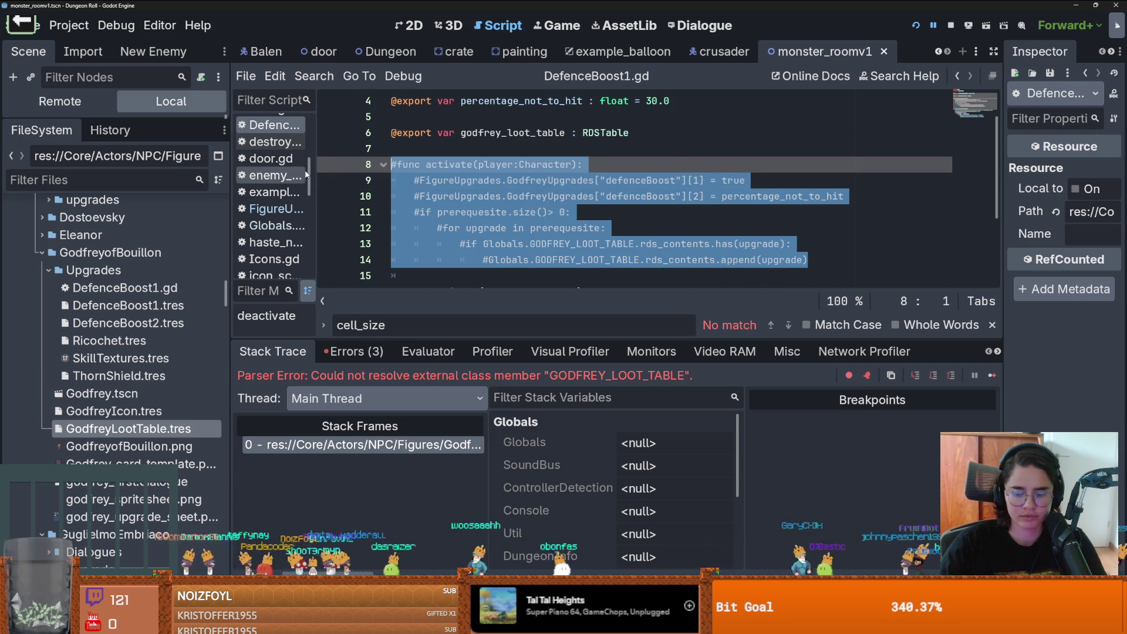
key(ctrl+k)
double_click(507, 134)
key(ctrl+c)
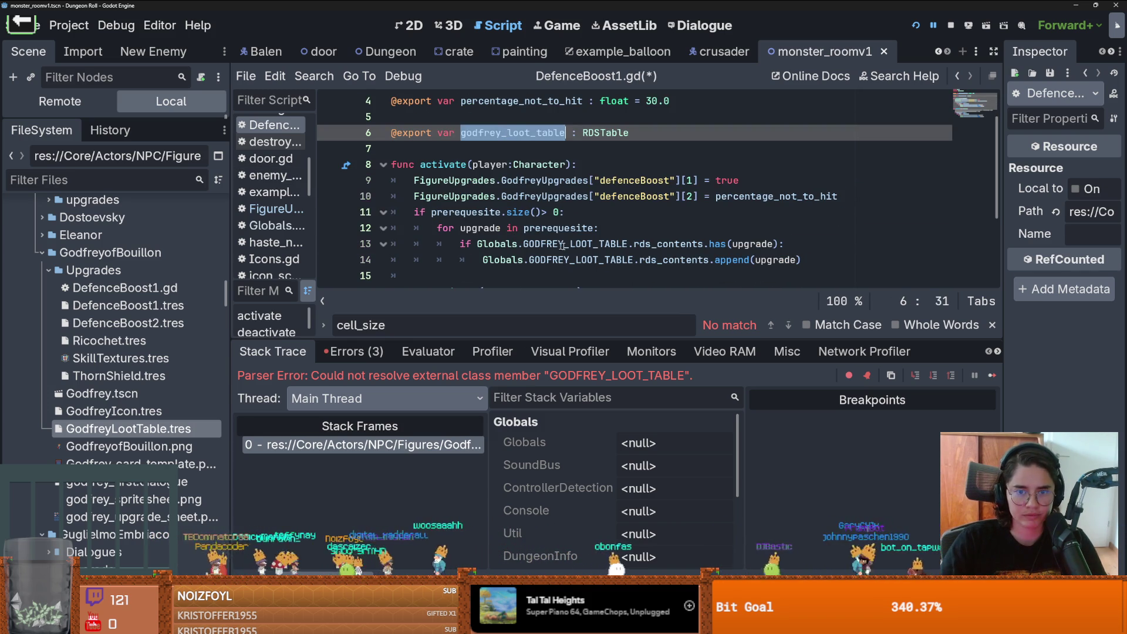
drag(628, 244, 477, 244)
key(ctrl+d)
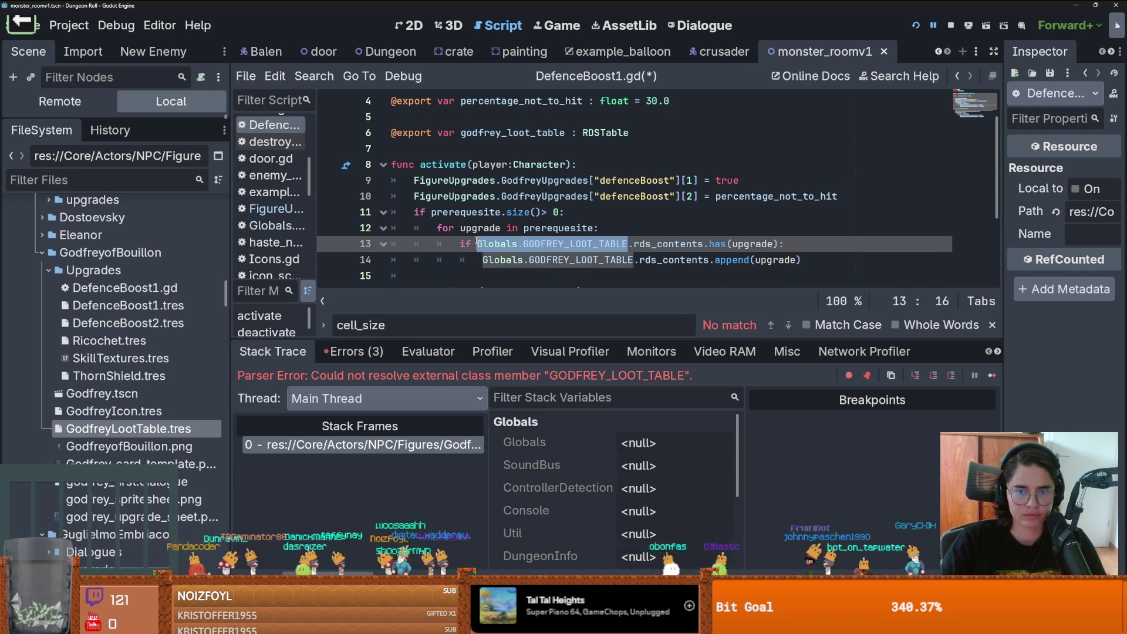
key(ctrl+v)
key(ctrl+s)
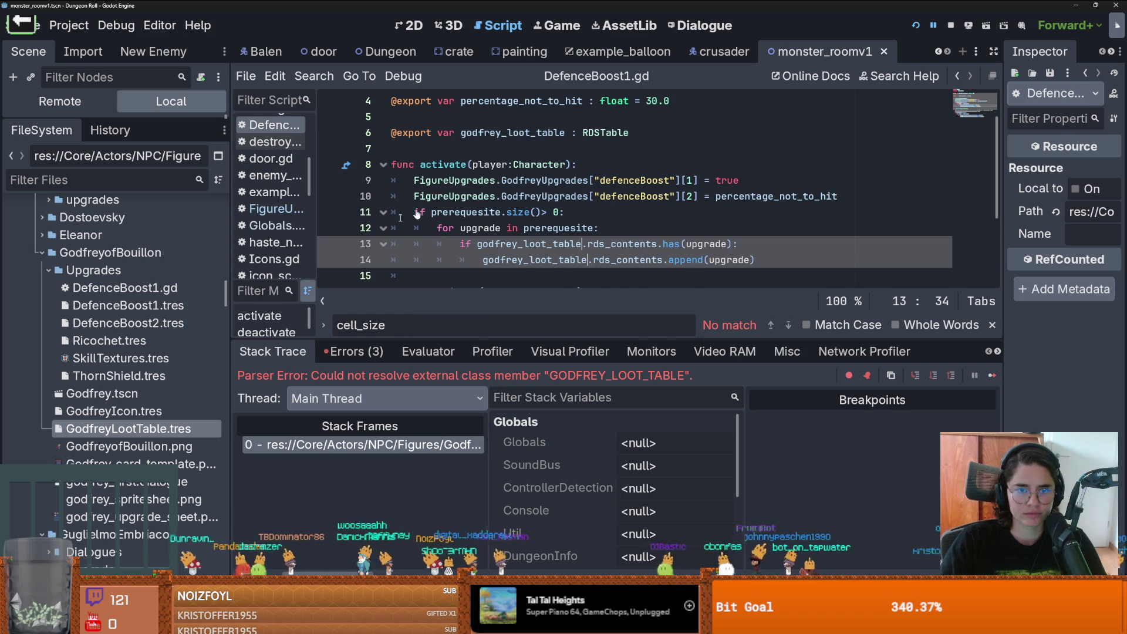
click(114, 288)
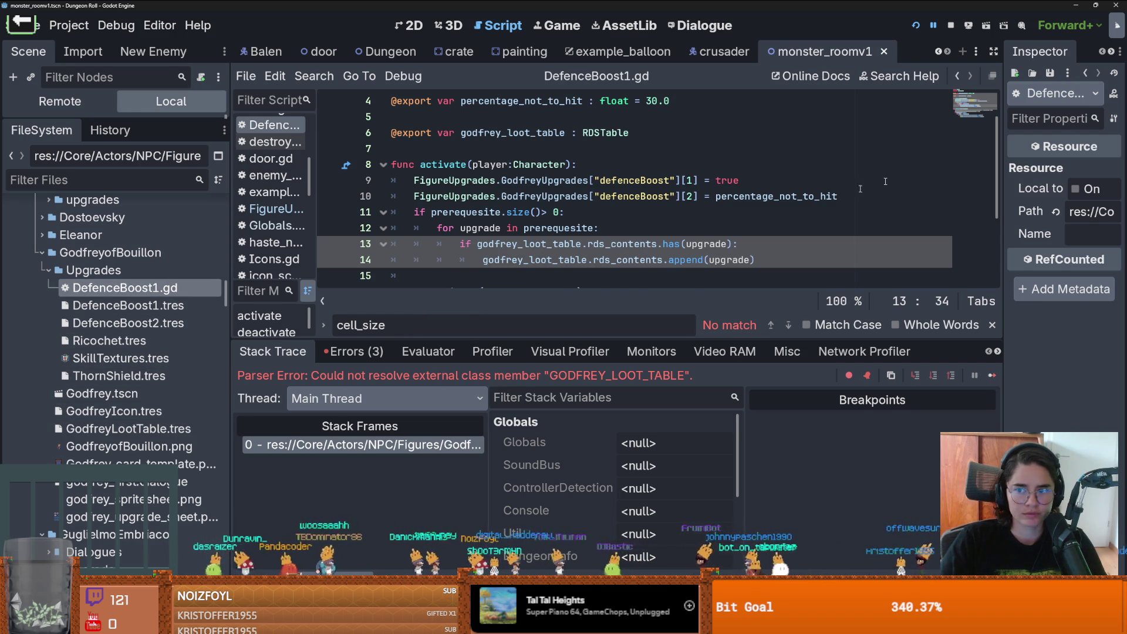
Select DefenceBoost2.tres and drag GodfreyLootTable.tres onto its Godfrey Loot Table slot, dismissing the recursion warning
drag(992, 200, 700, 200)
click(128, 323)
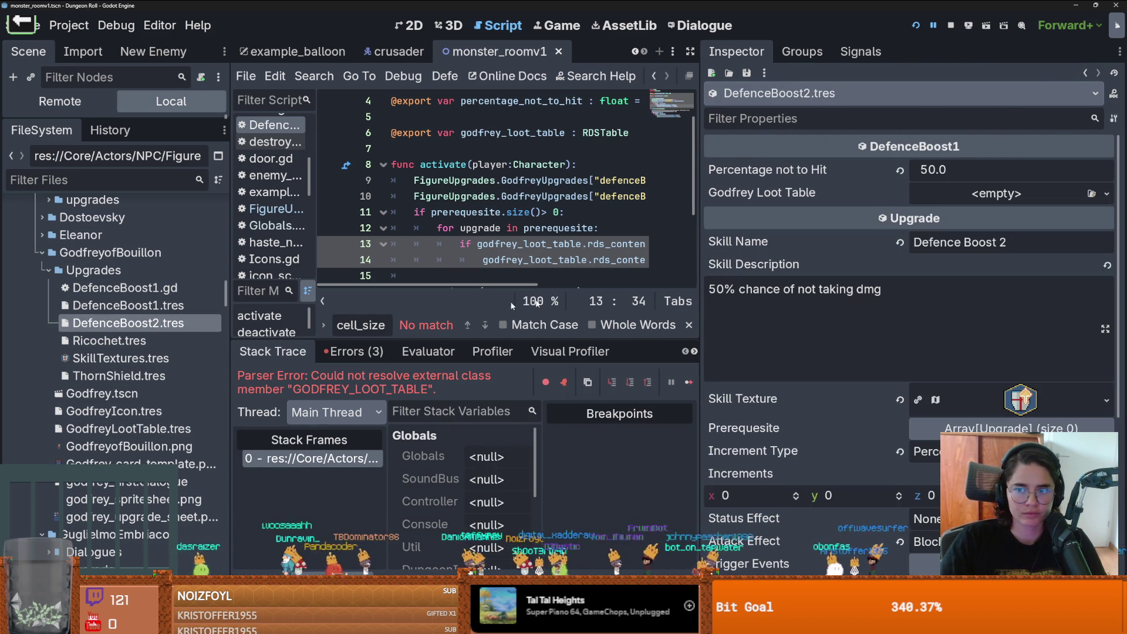
drag(128, 429, 998, 194)
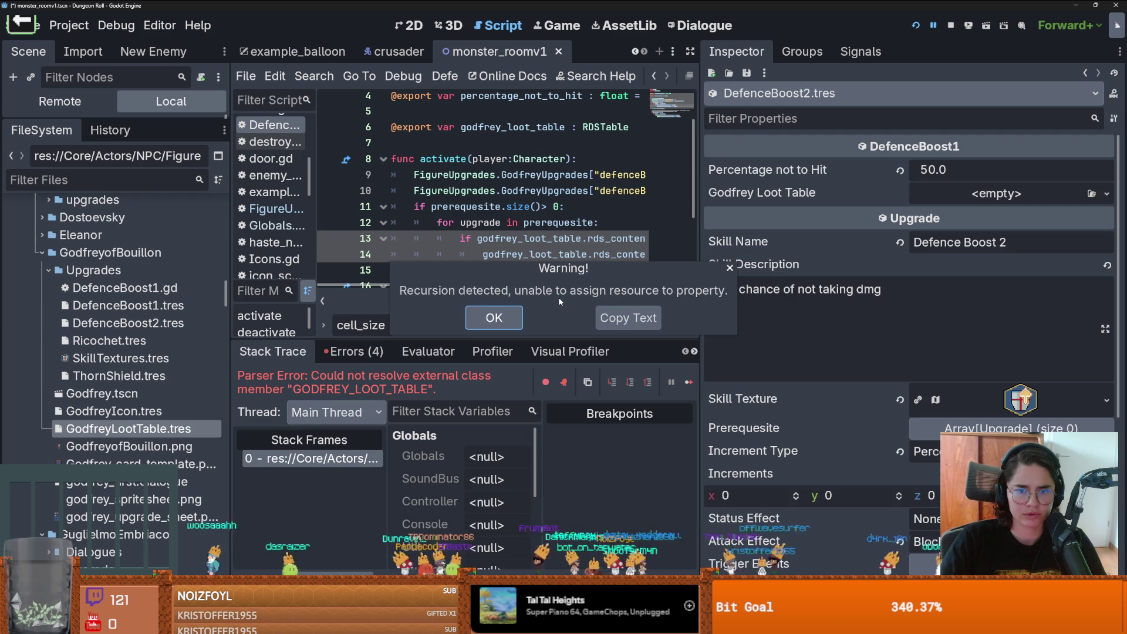
click(730, 268)
scroll(577, 216, down, 2)
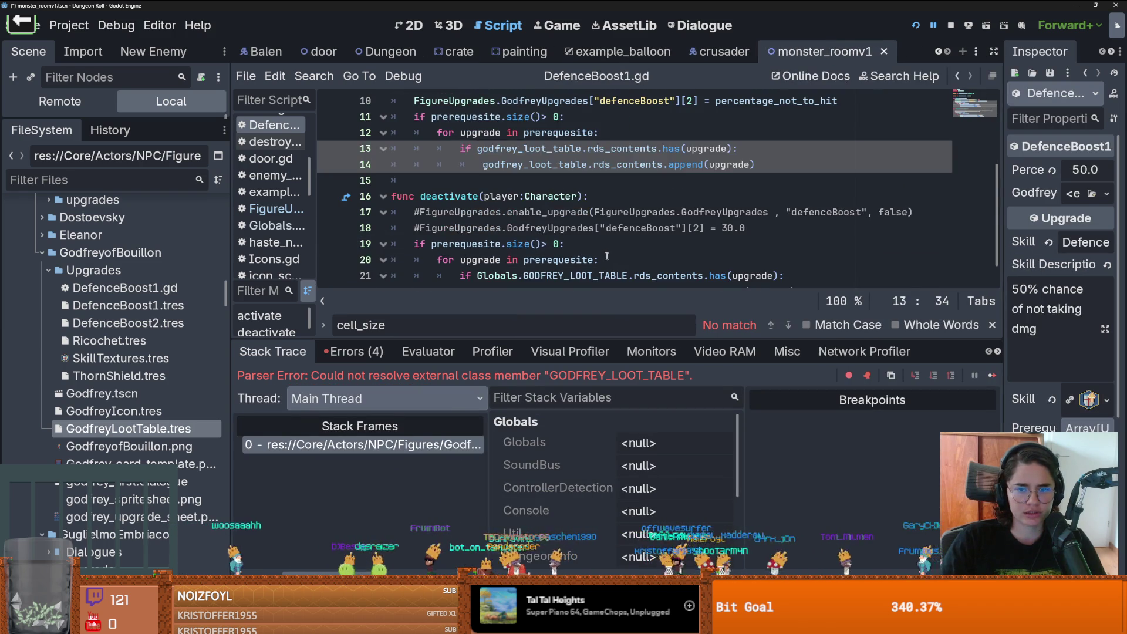
click(577, 215)
scroll(577, 218, up, 1)
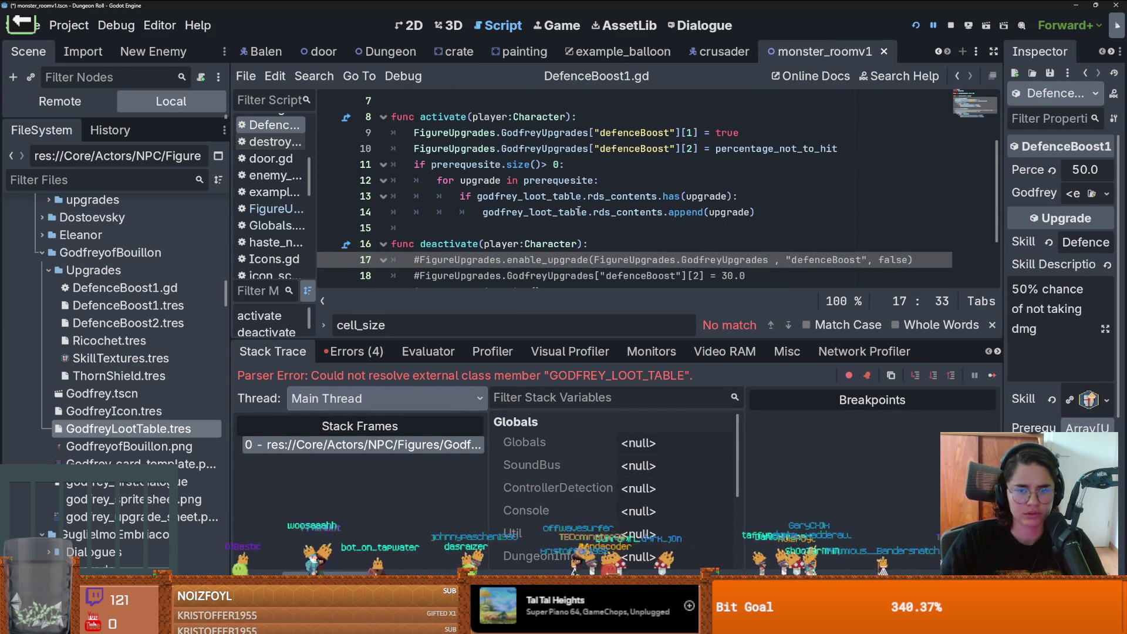
mouse_move(579, 212)
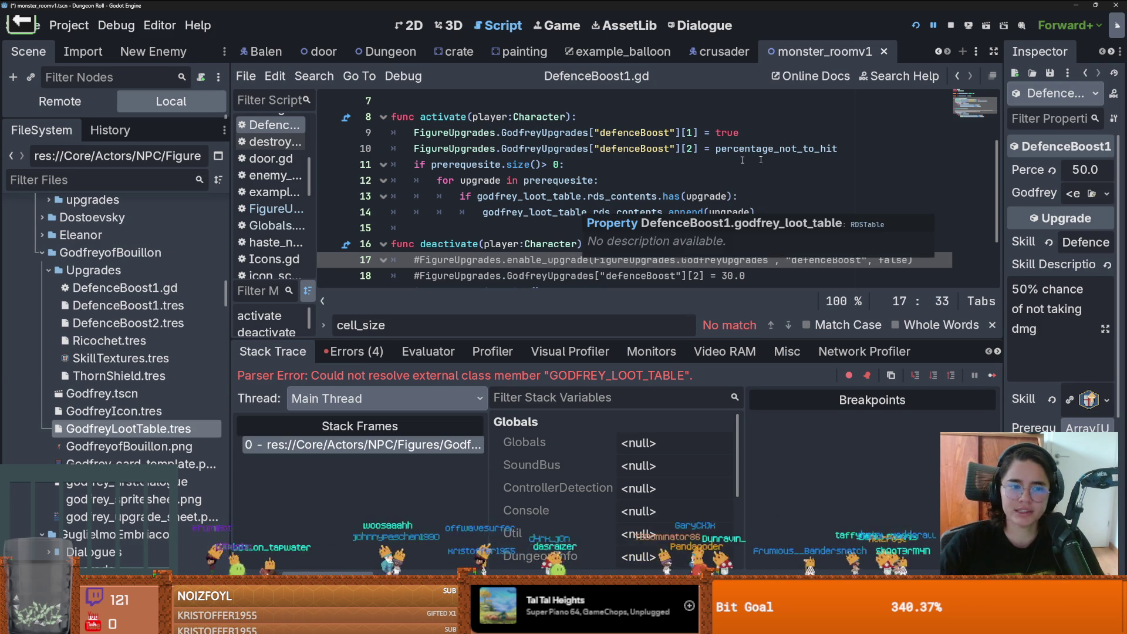
Retry assigning GodfreyLootTable via Quick Load, dismissing the recursion warning again
drag(1005, 235, 838, 235)
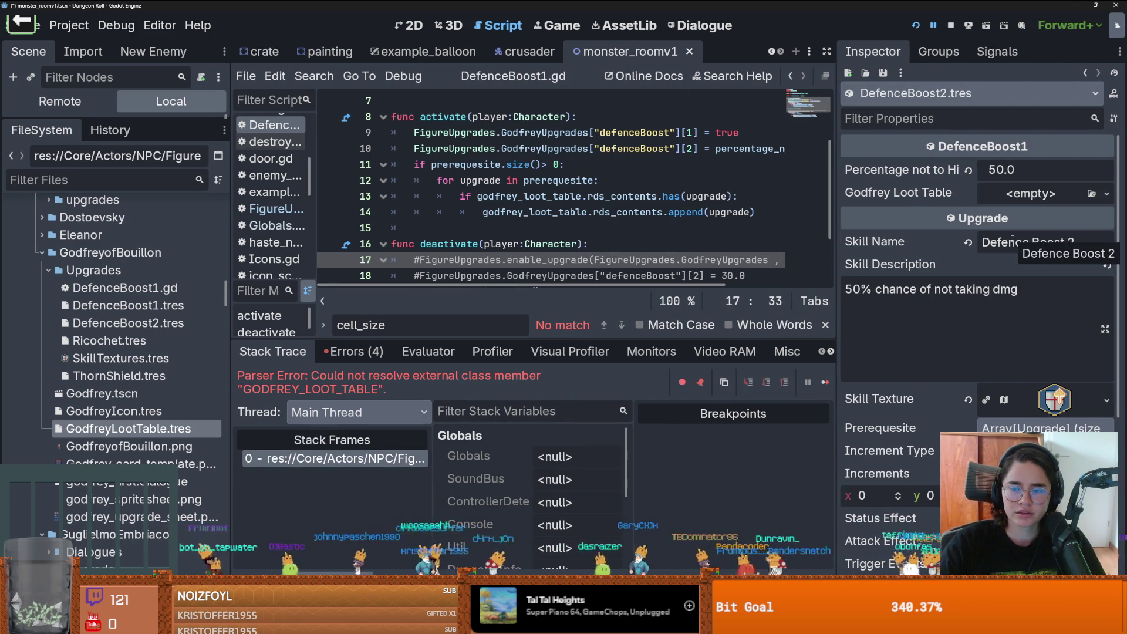
click(1030, 193)
click(961, 185)
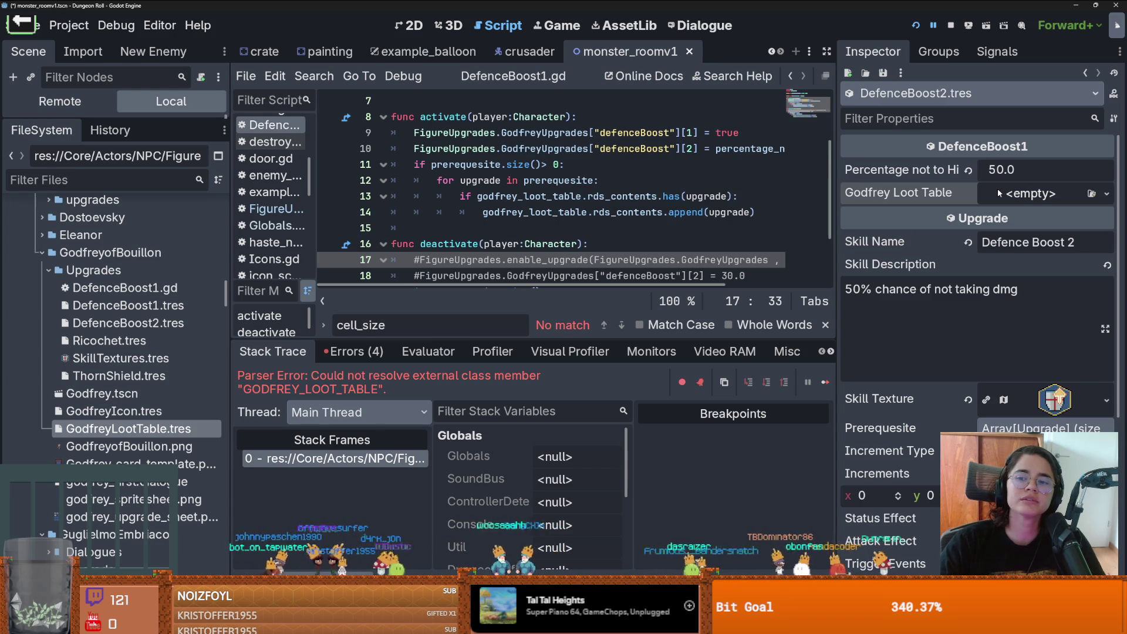
scroll(528, 193, up, 2)
scroll(528, 193, down, 3)
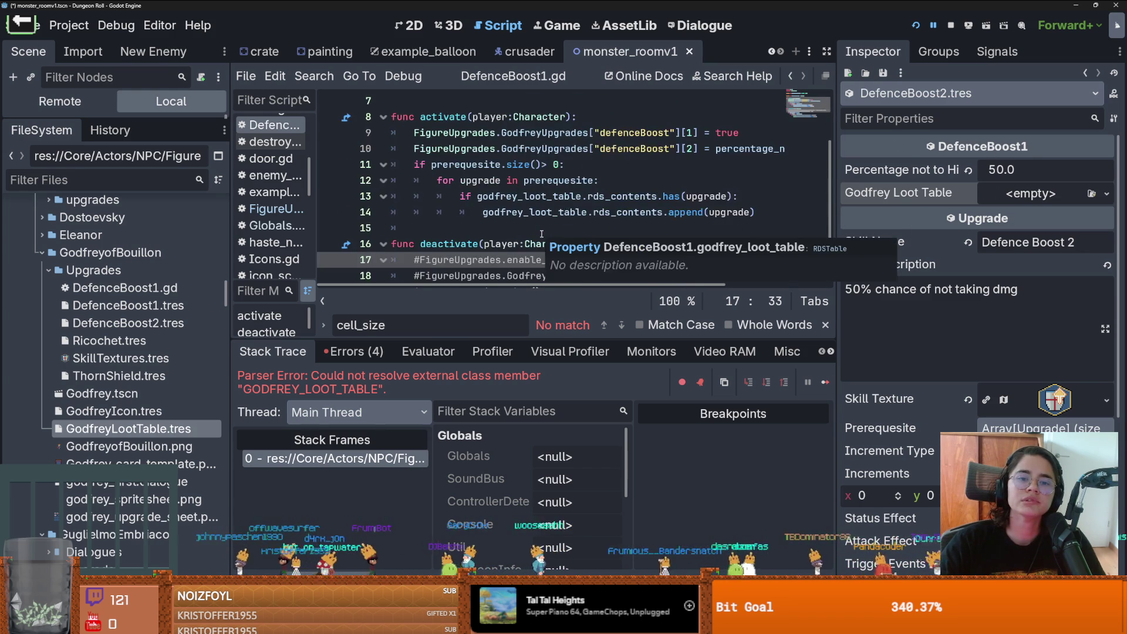
click(1031, 193)
click(1033, 255)
text(g)
key(Return)
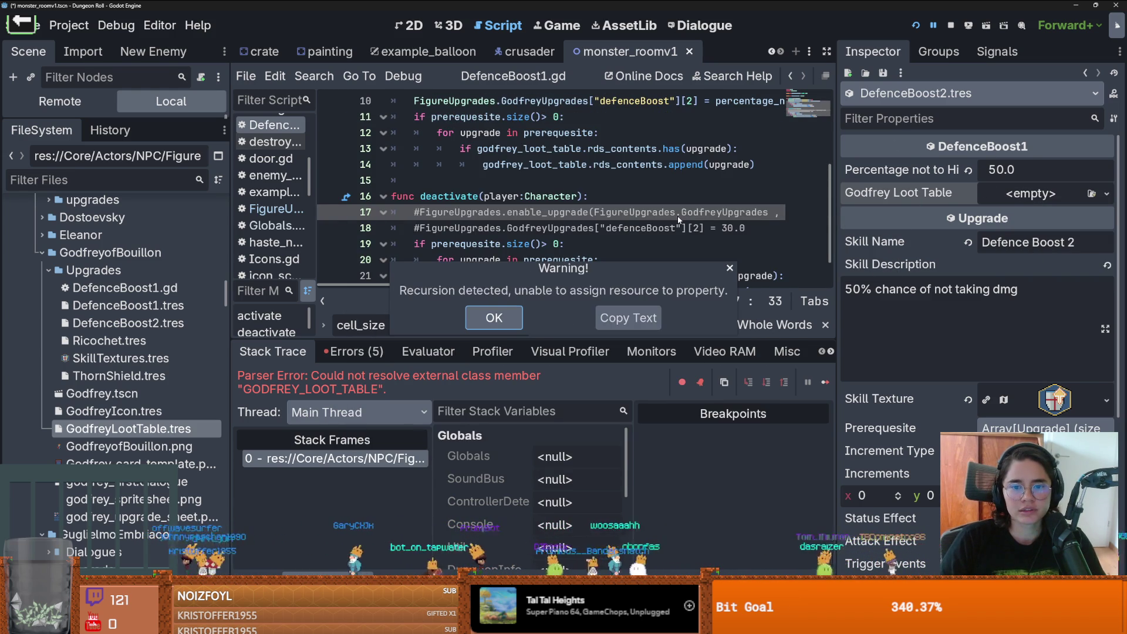
click(730, 268)
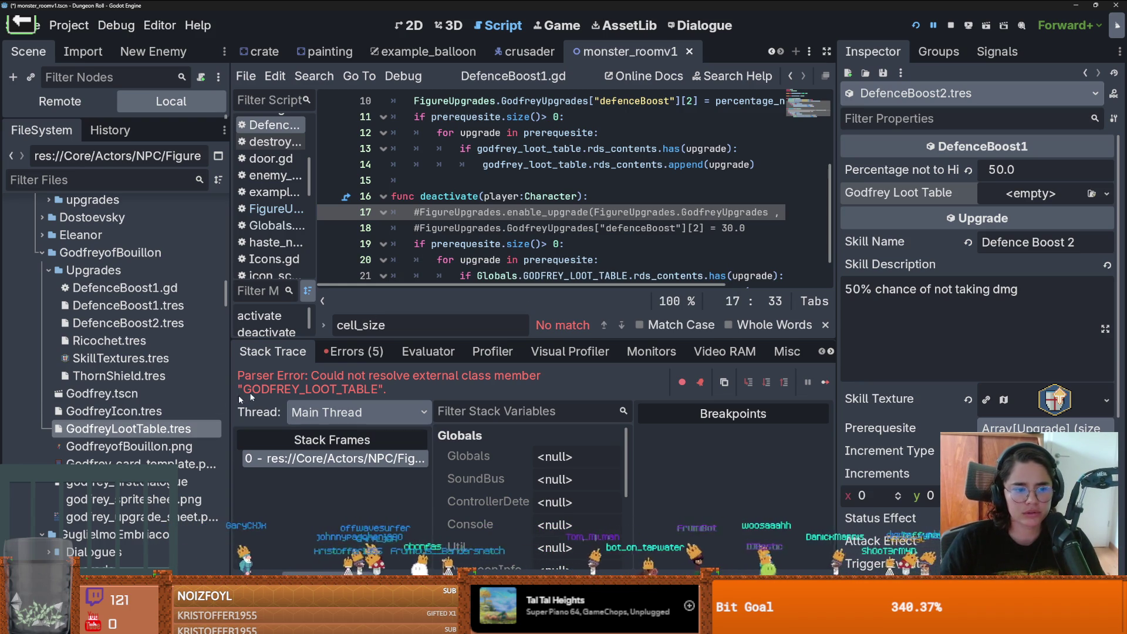
scroll(493, 231, up, 1)
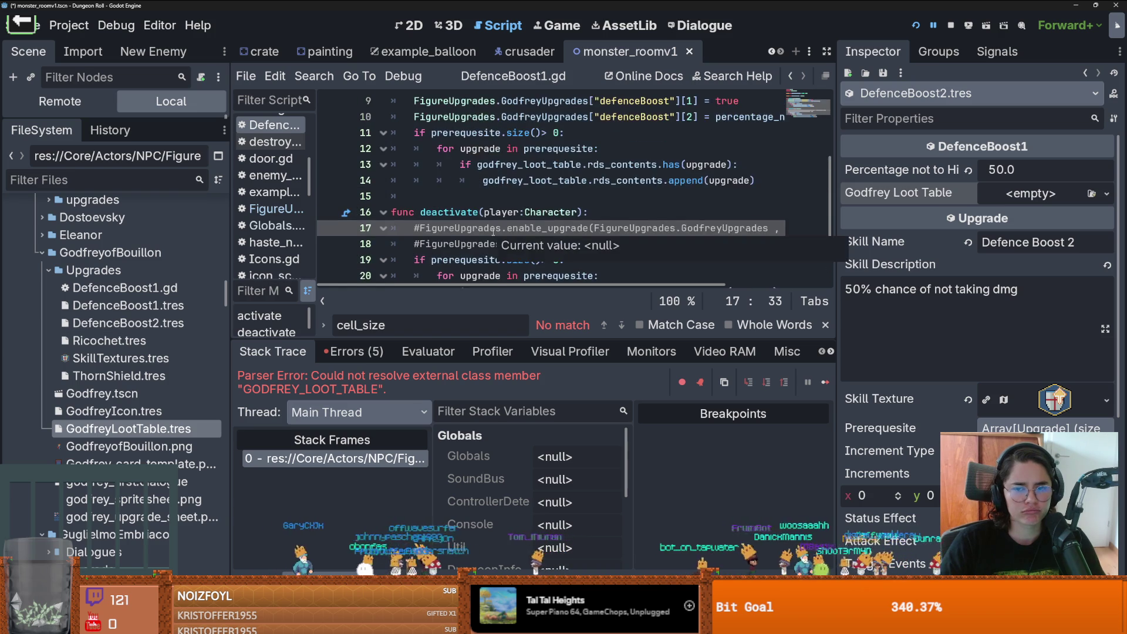
scroll(493, 231, up, 3)
scroll(493, 231, down, 1)
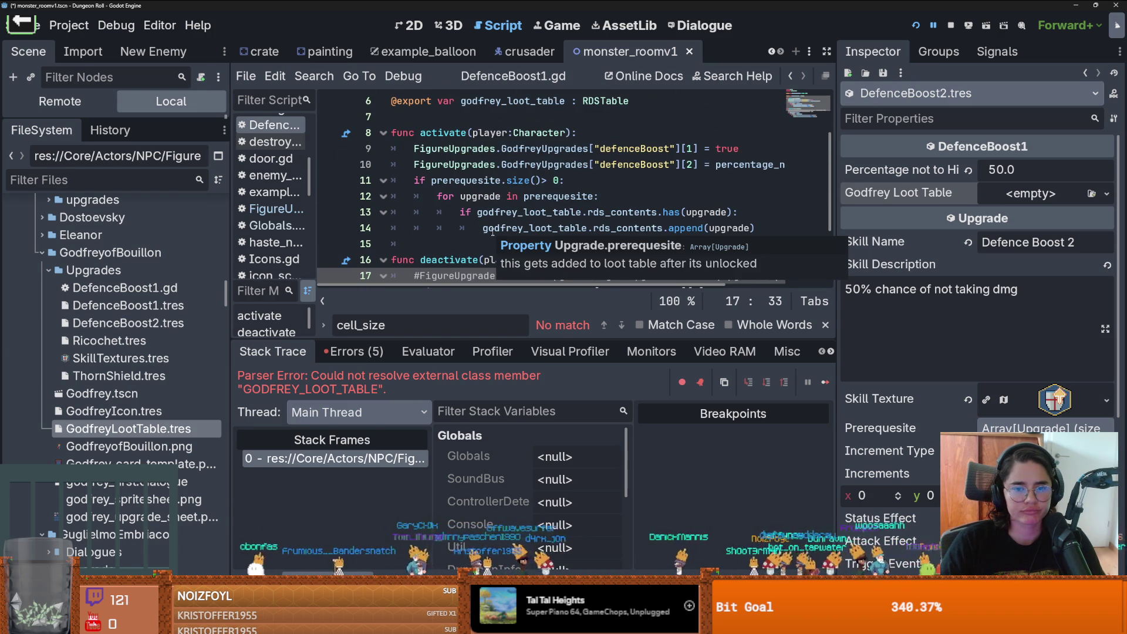
scroll(491, 233, up, 2)
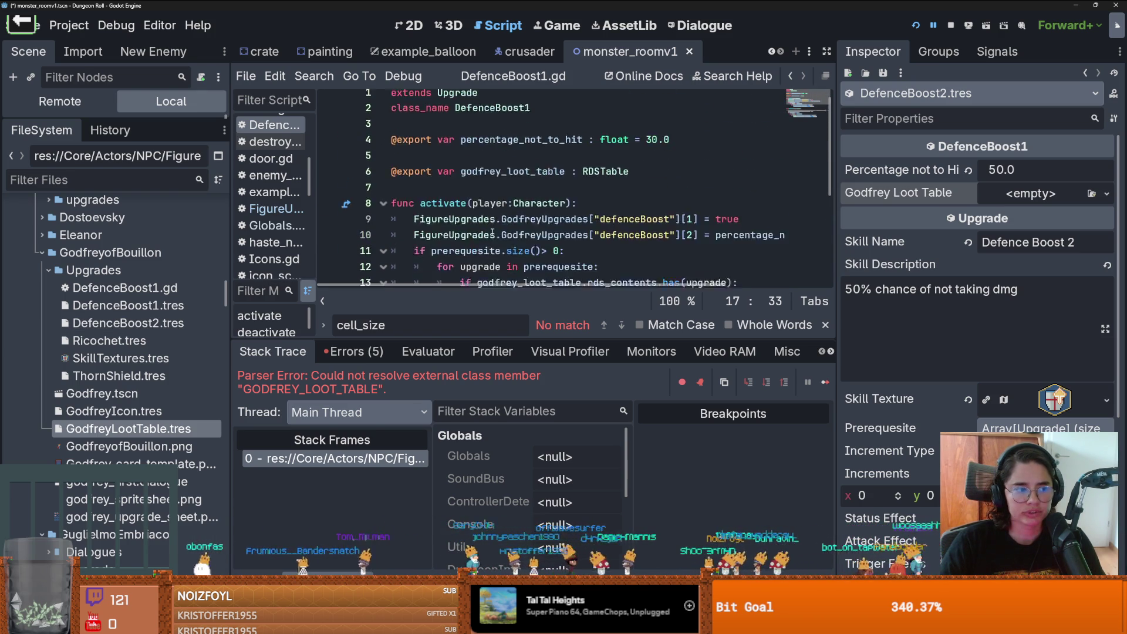
scroll(492, 233, down, 2)
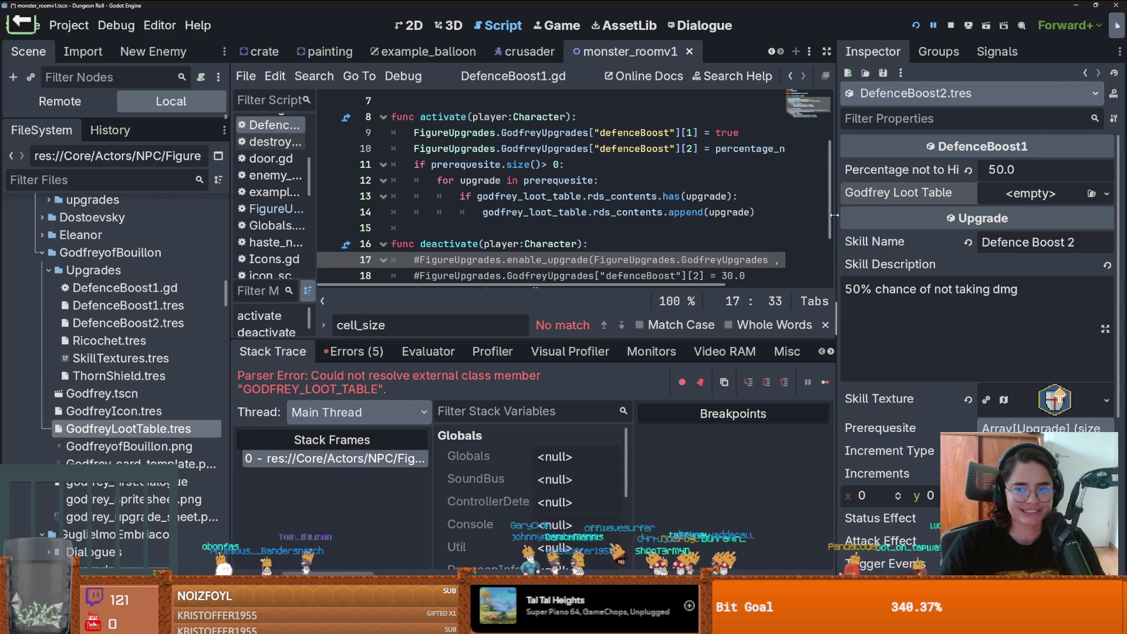
drag(837, 194, 997, 193)
scroll(591, 216, down, 1)
scroll(590, 217, up, 2)
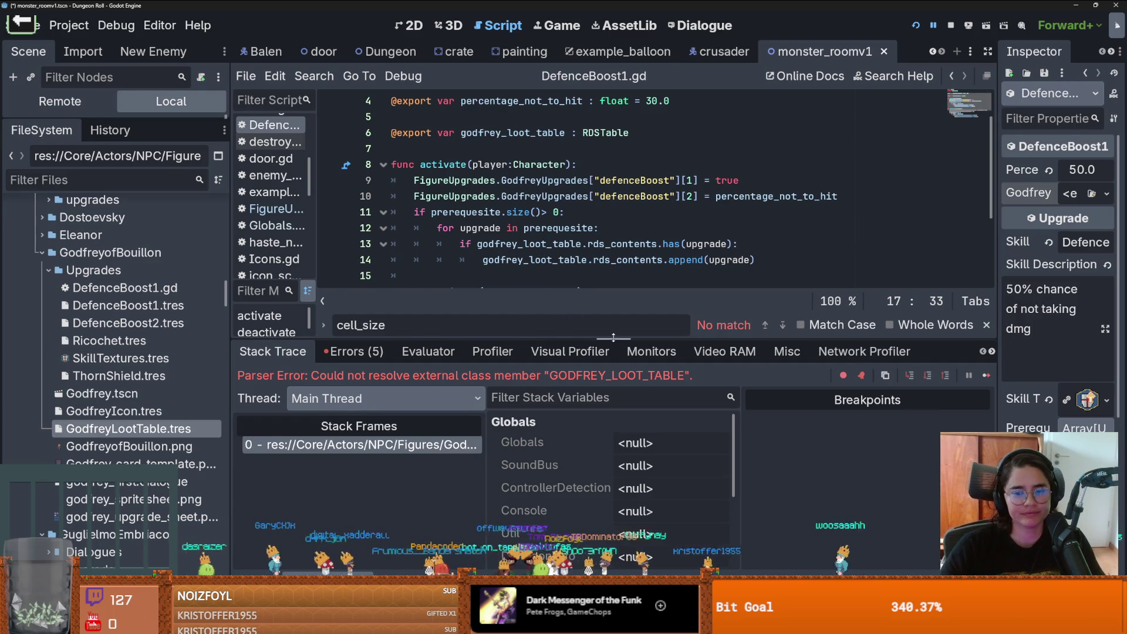
drag(572, 341, 587, 438)
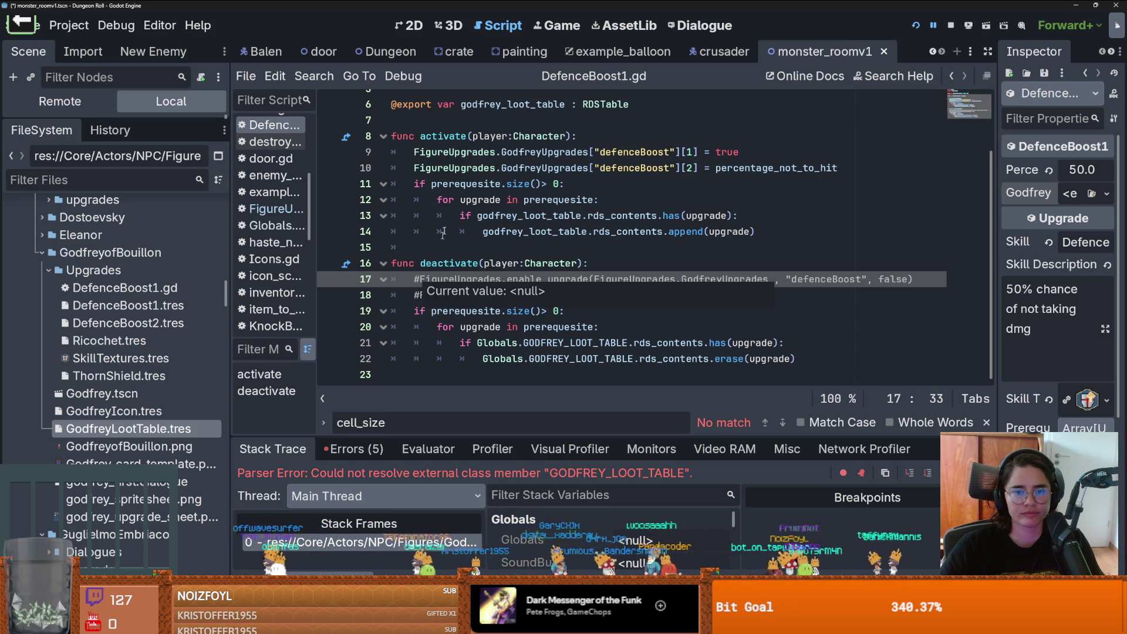
double_click(468, 200)
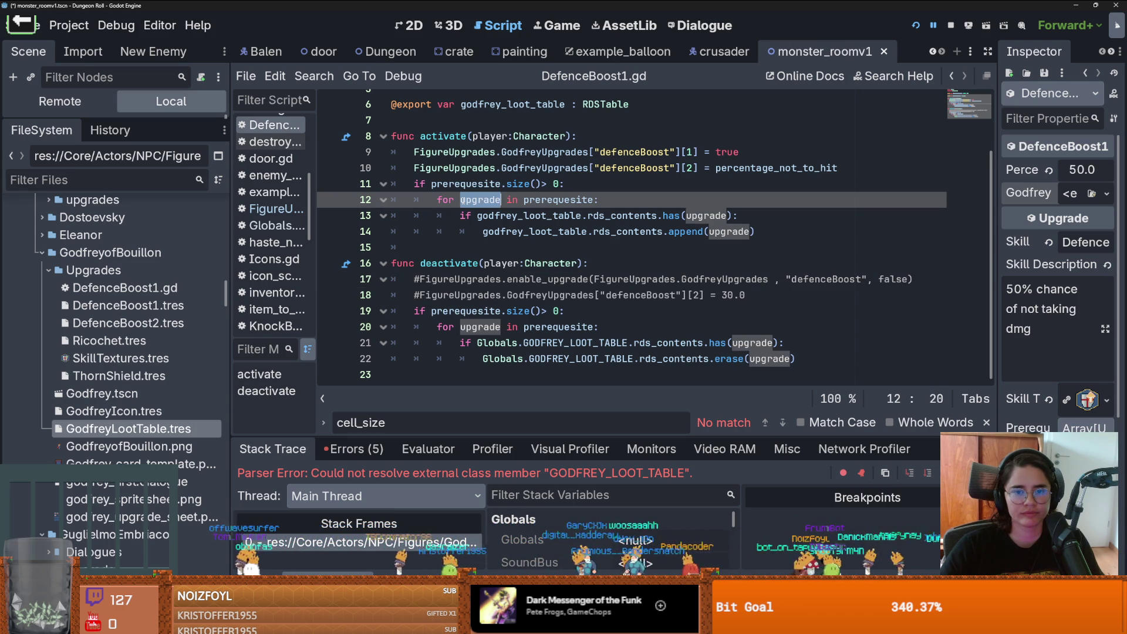
double_click(530, 200)
double_click(523, 216)
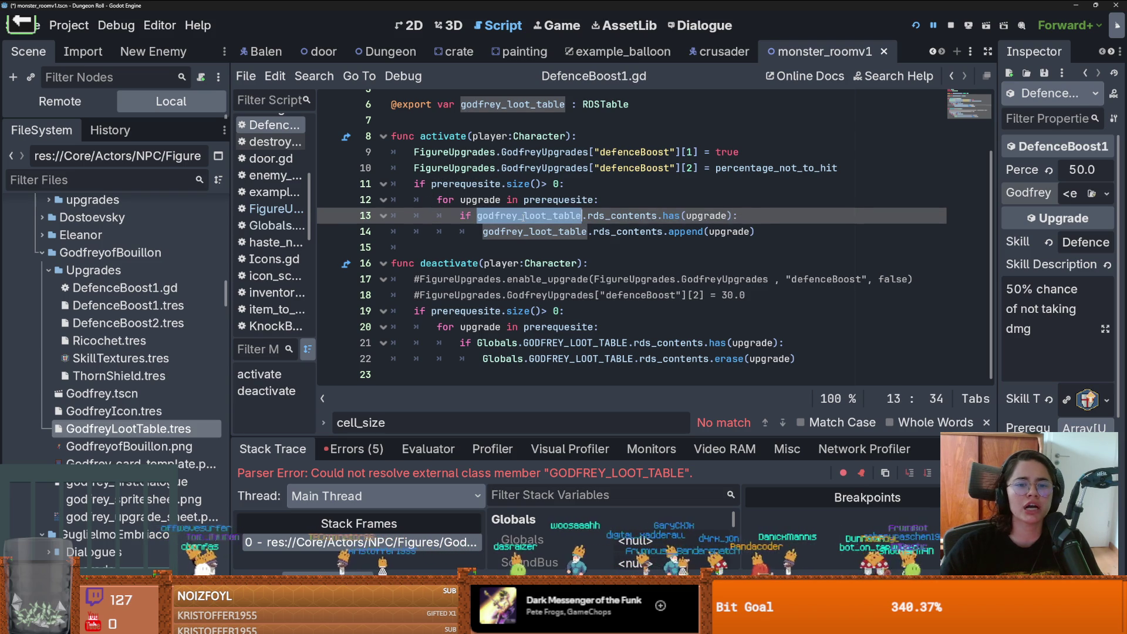
scroll(536, 219, up, 2)
click(514, 180)
double_click(513, 180)
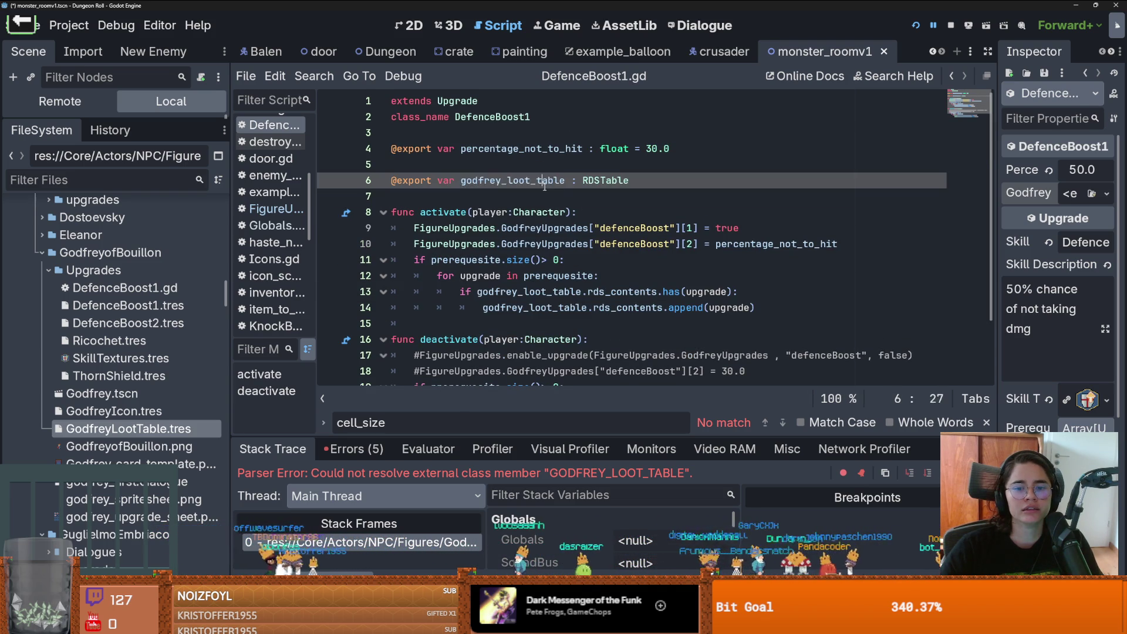
click(616, 280)
scroll(616, 283, down, 1)
scroll(617, 284, up, 1)
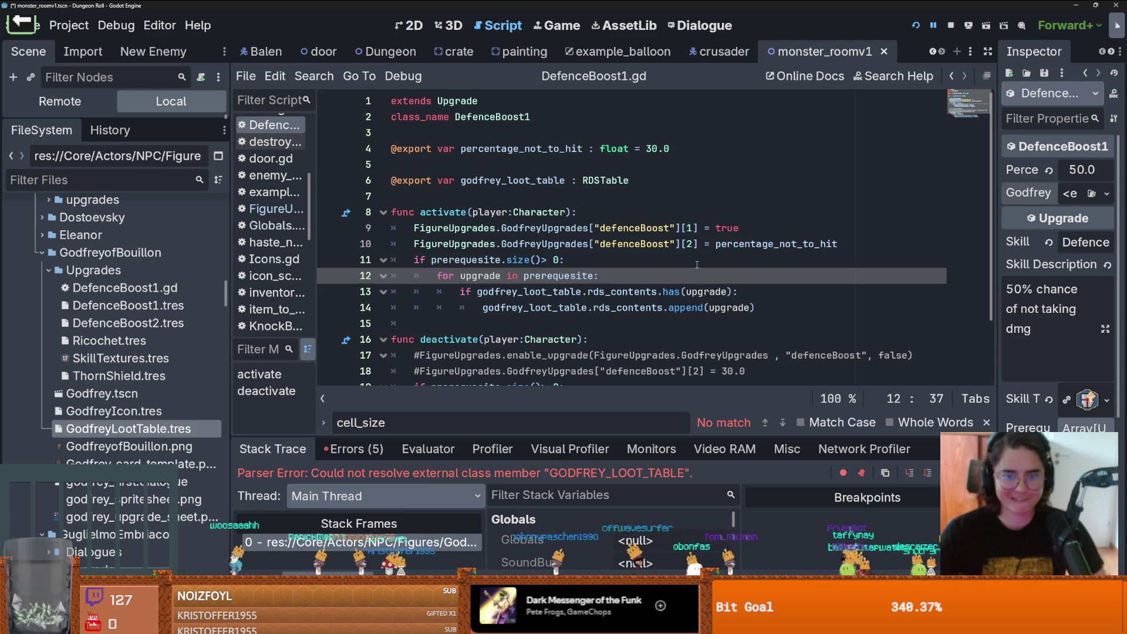
double_click(517, 292)
double_click(617, 291)
double_click(688, 292)
double_click(616, 291)
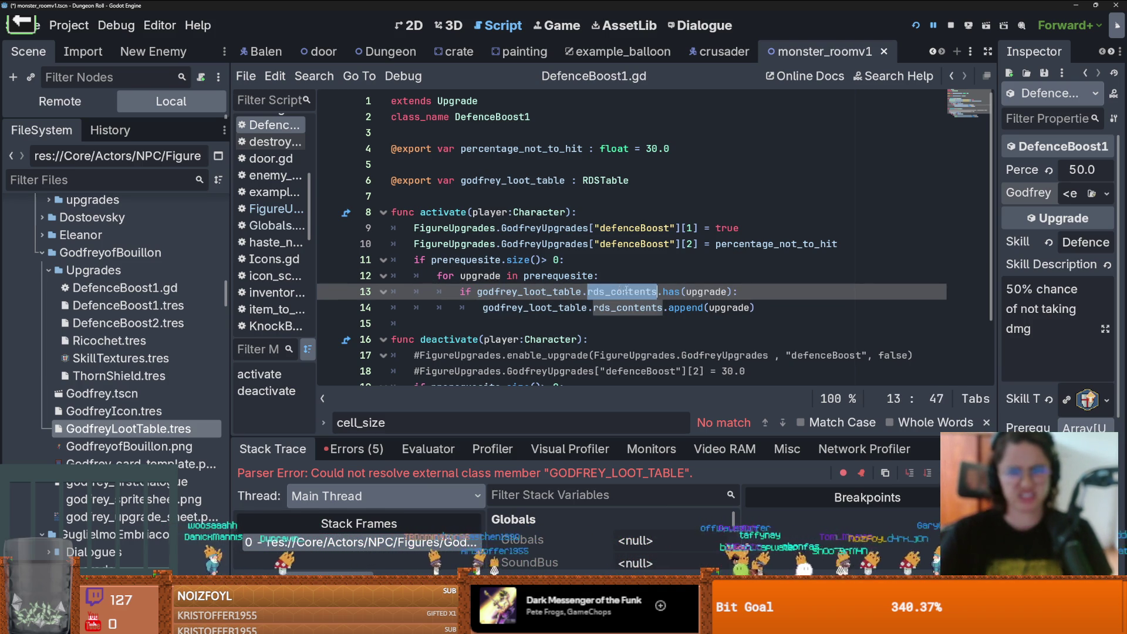
double_click(707, 292)
click(706, 292)
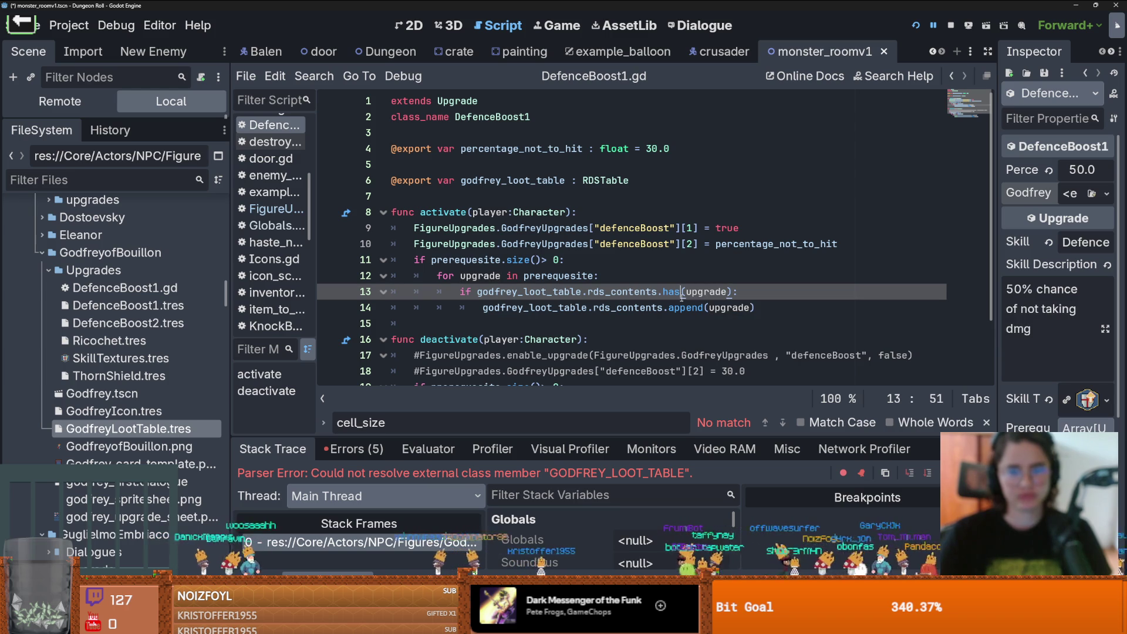
Negate line 13's check to !godfrey_loot_table...has(upgrade)
drag(734, 291, 466, 293)
key(BackSpace)
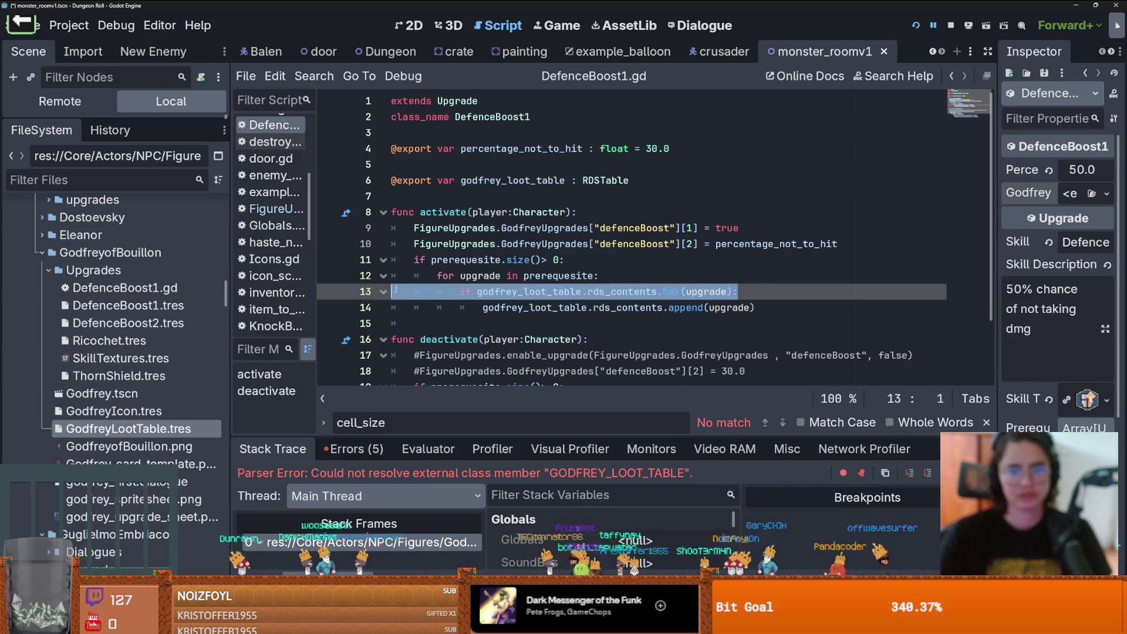
key(BackSpace)
key(BackSpace)
key(BackSpace)
click(507, 292)
key(shift+Tab)
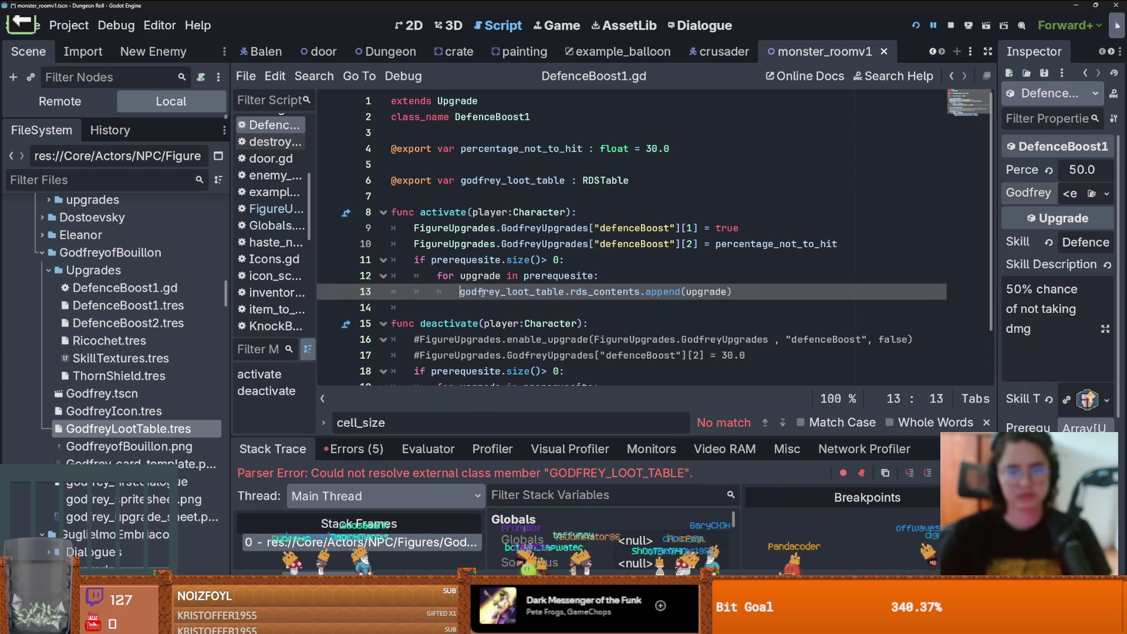
key(ctrl+z)
key(ctrl+z)
key(ctrl+z)
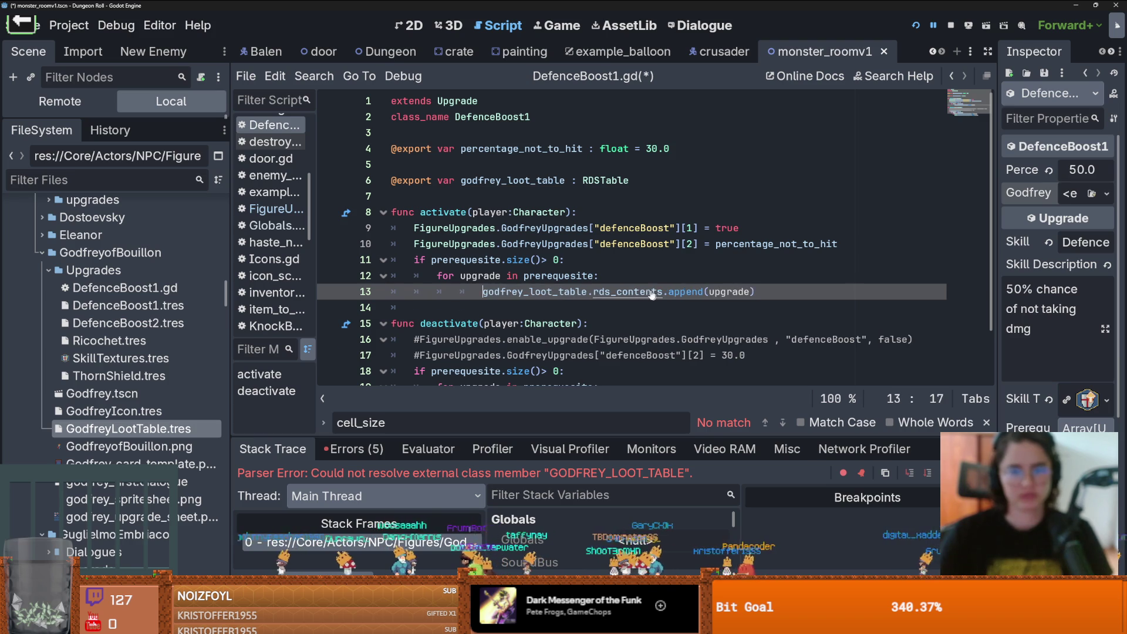
click(476, 292)
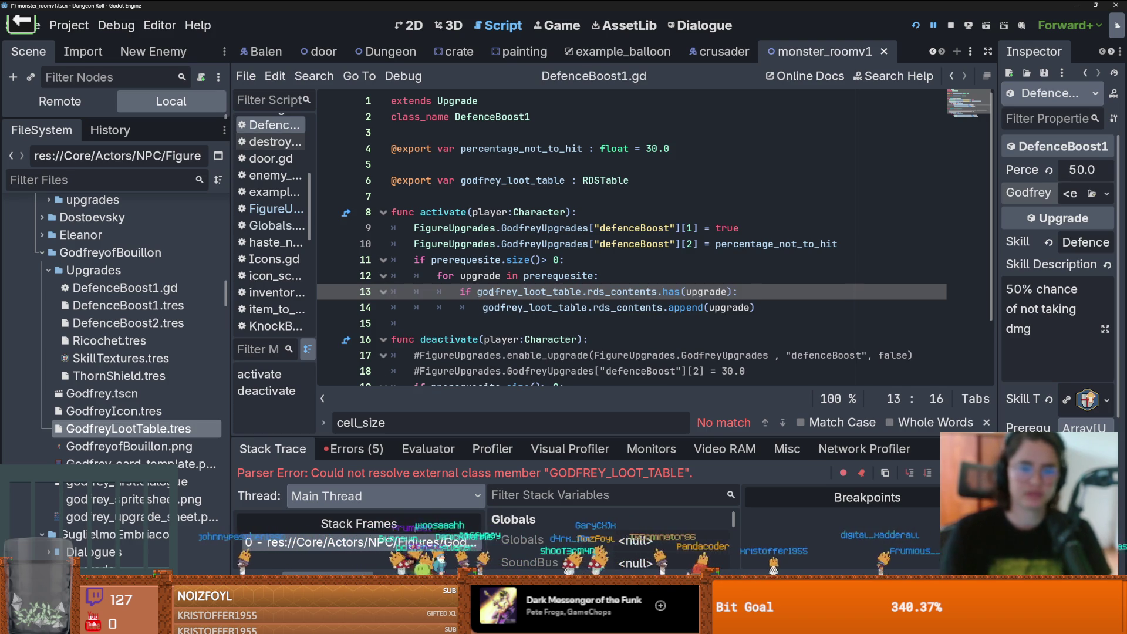
text(!)
Save the script and dismiss the Load Errors notice
scroll(519, 265, down, 2)
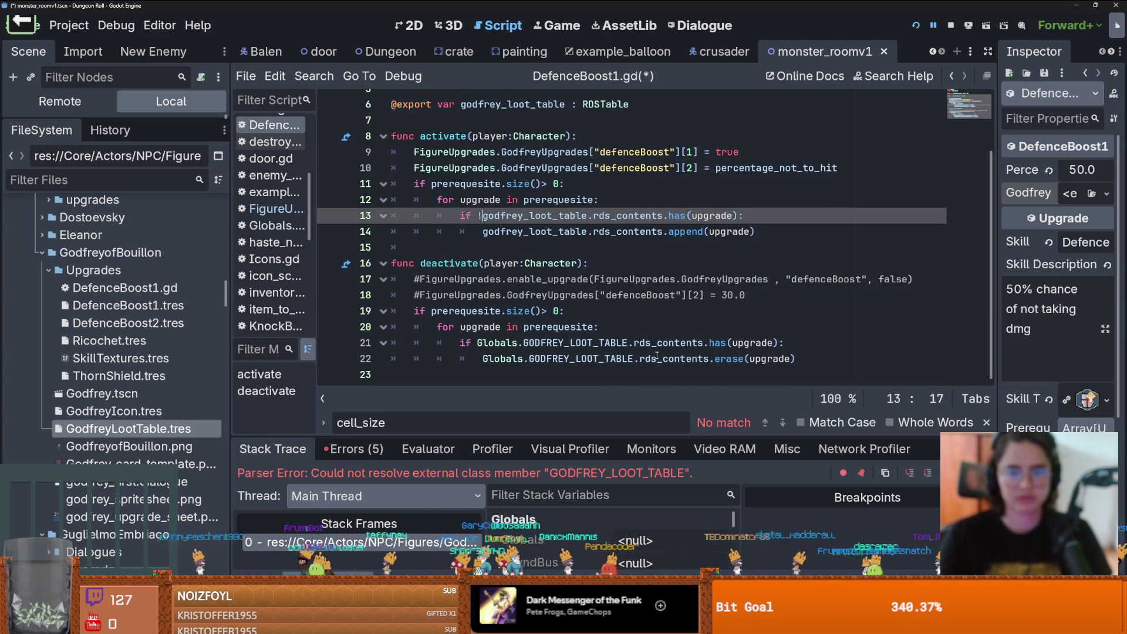
key(ctrl+s)
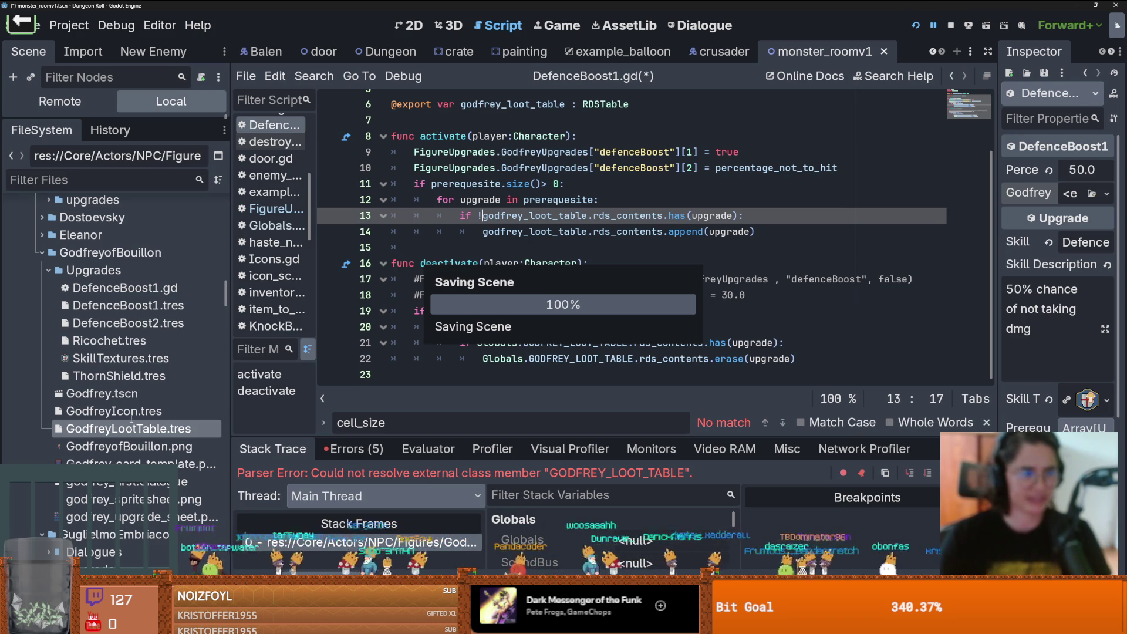
click(563, 433)
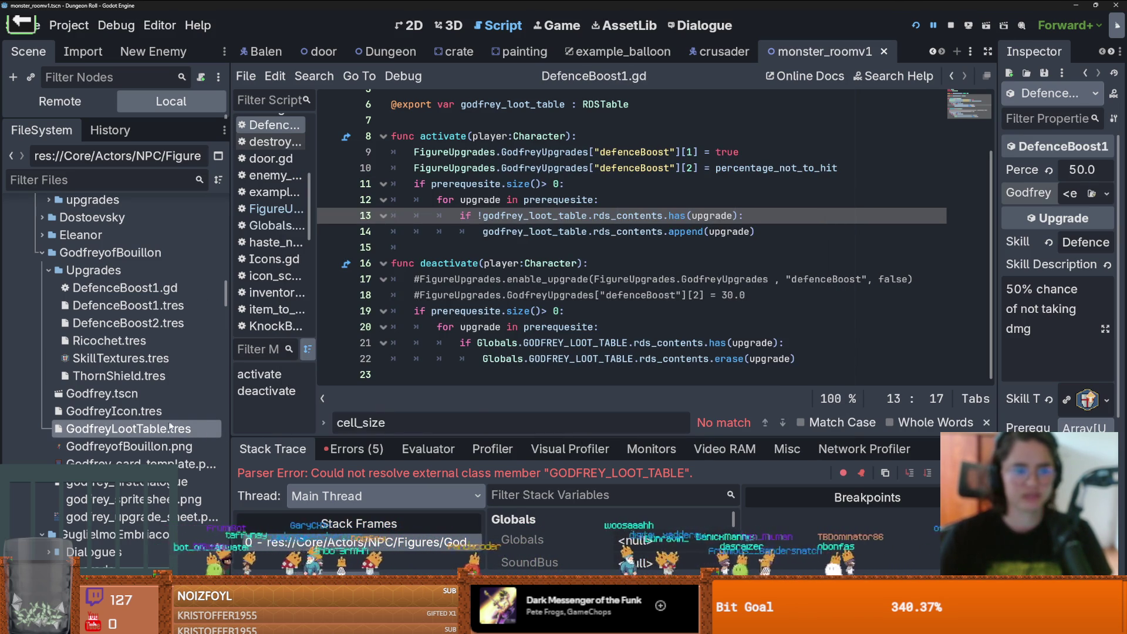
drag(1105, 211, 1080, 196)
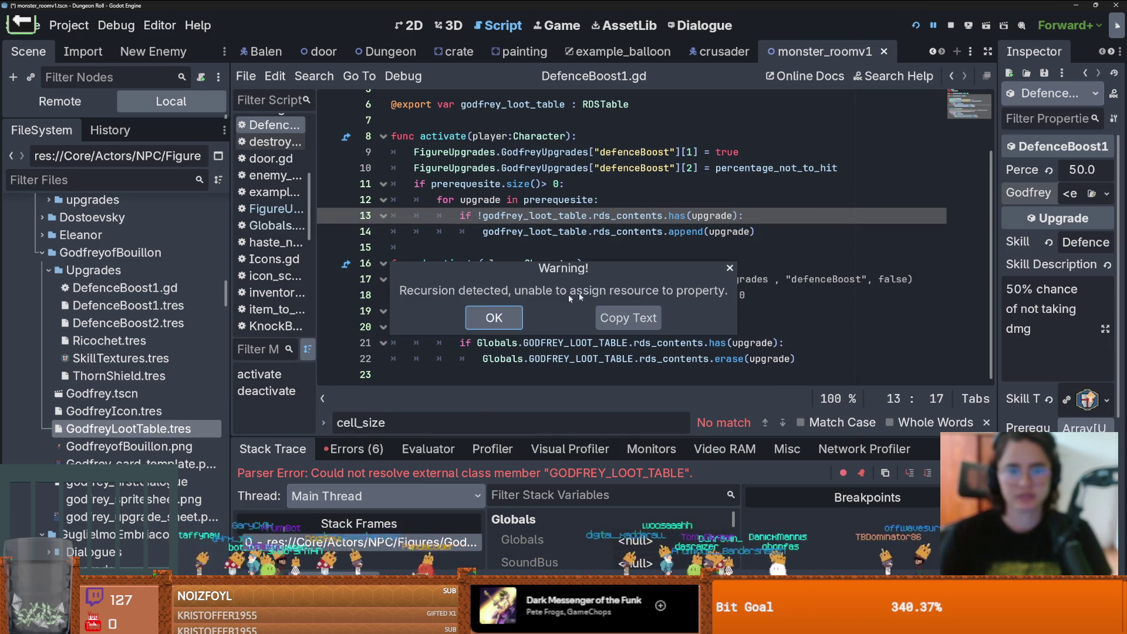
click(728, 269)
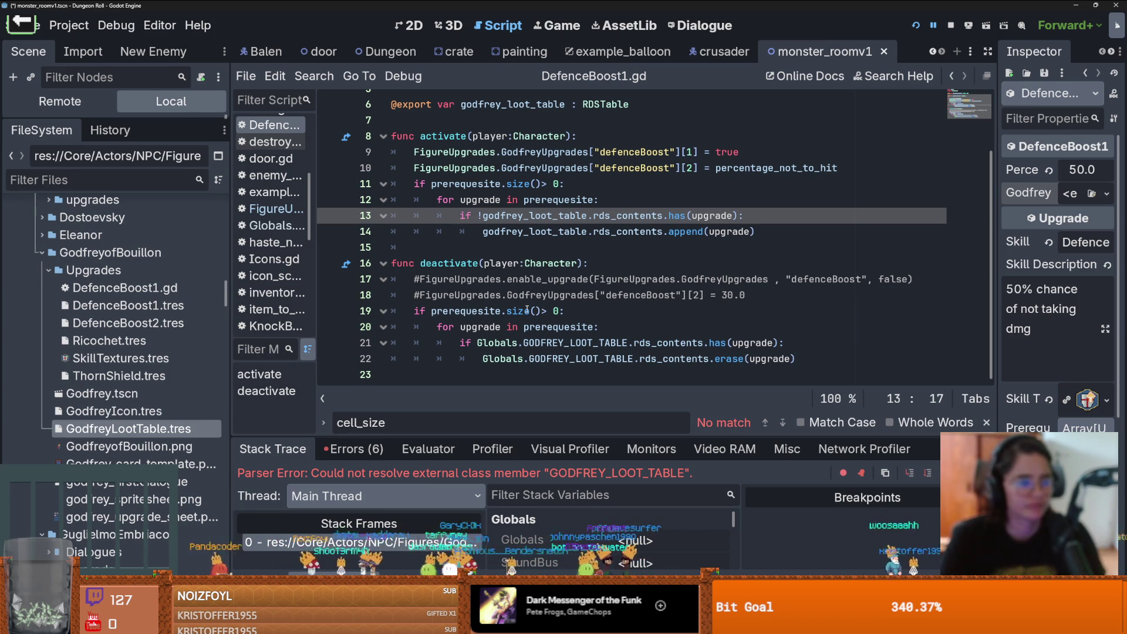
mouse_move(527, 310)
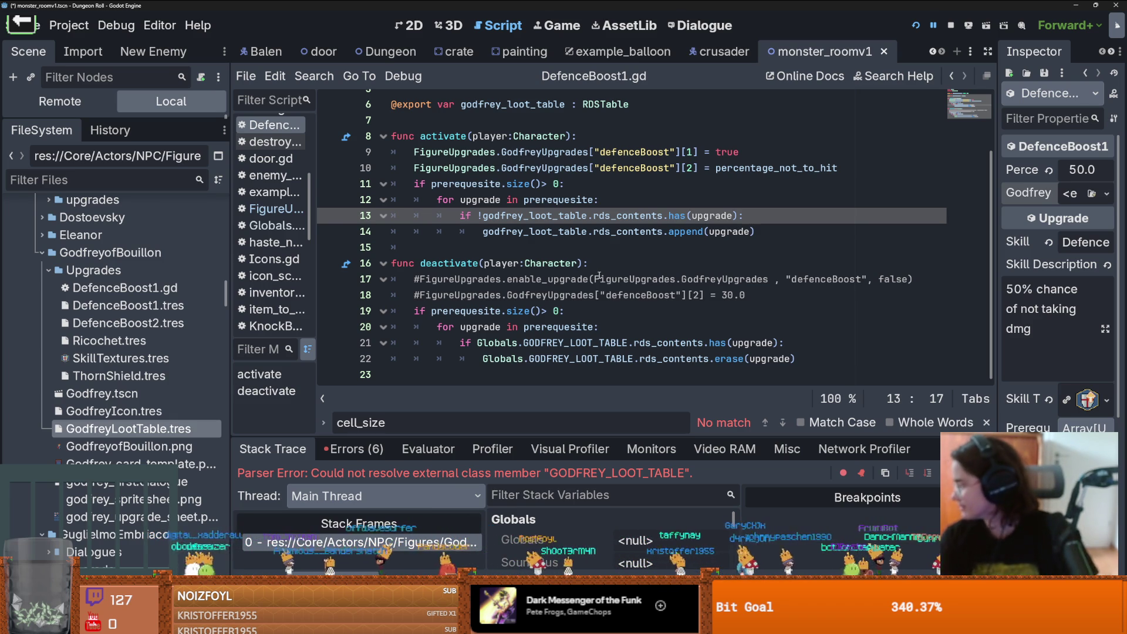
mouse_move(599, 276)
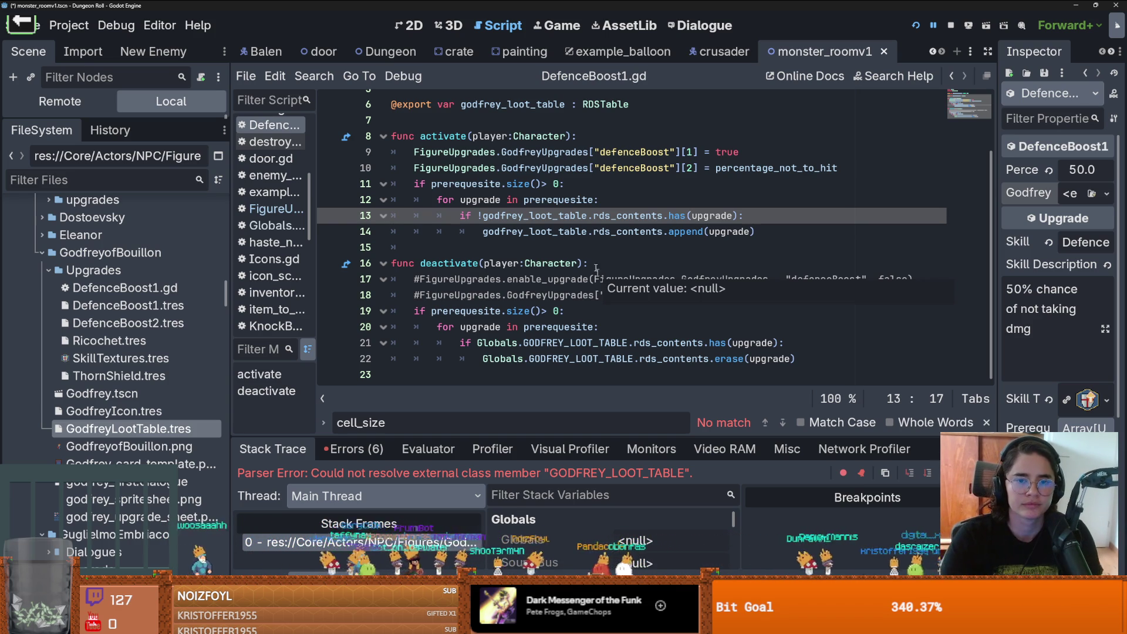
click(642, 105)
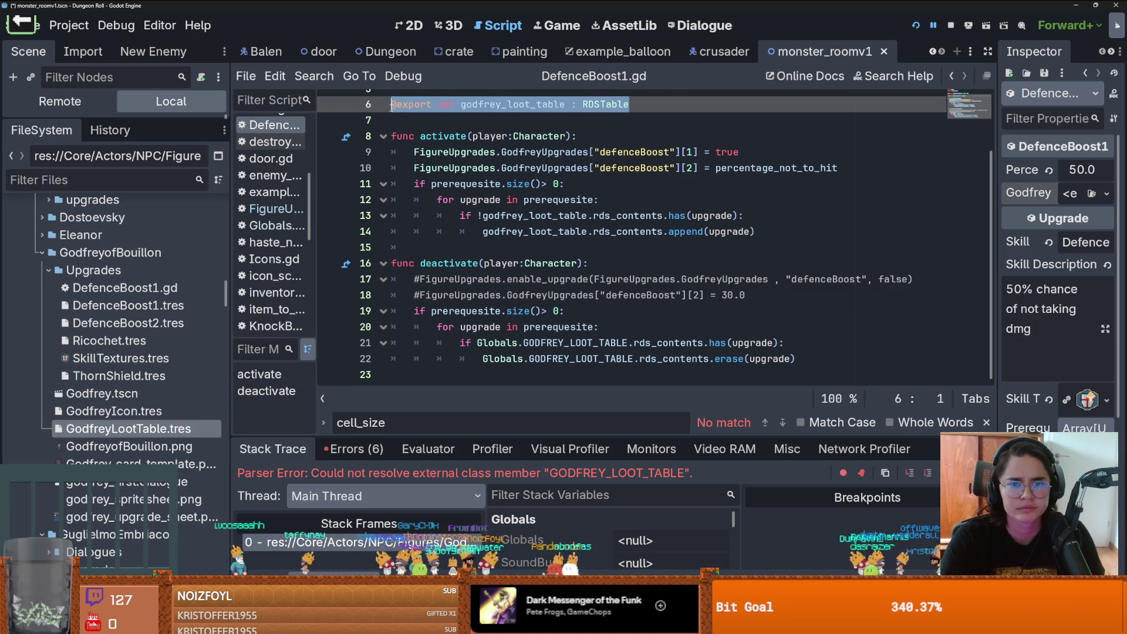
Replace godfrey_loot_table on lines 13 and 14 with Globals.GODFREY_LOOT_TABLE
double_click(560, 216)
text(Glo)
key(Return)
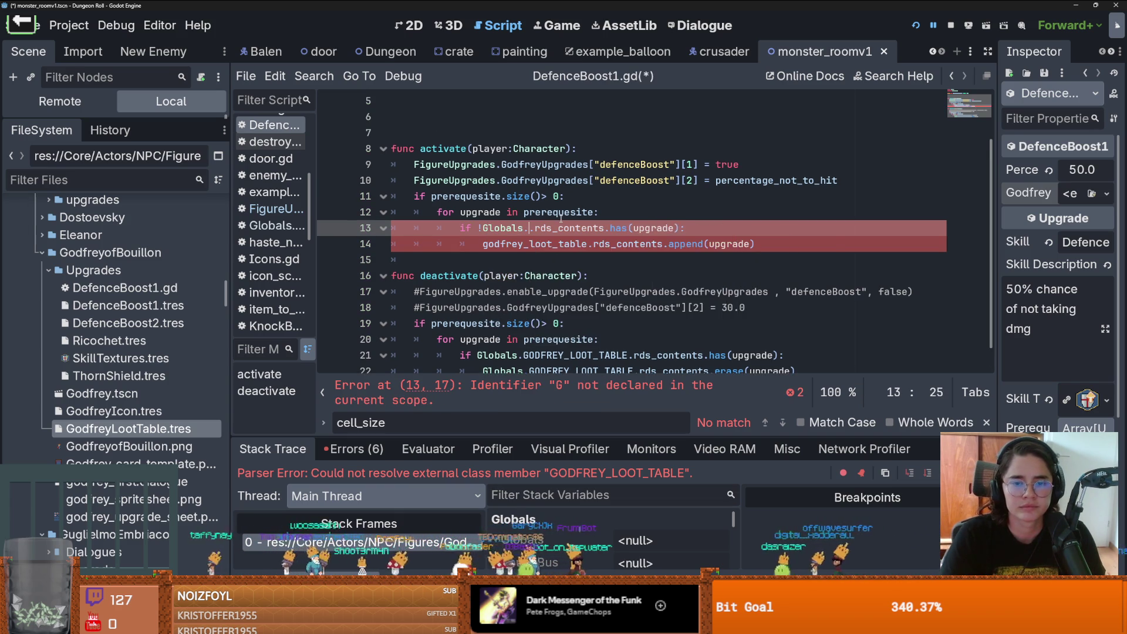
text(. Go)
key(Return)
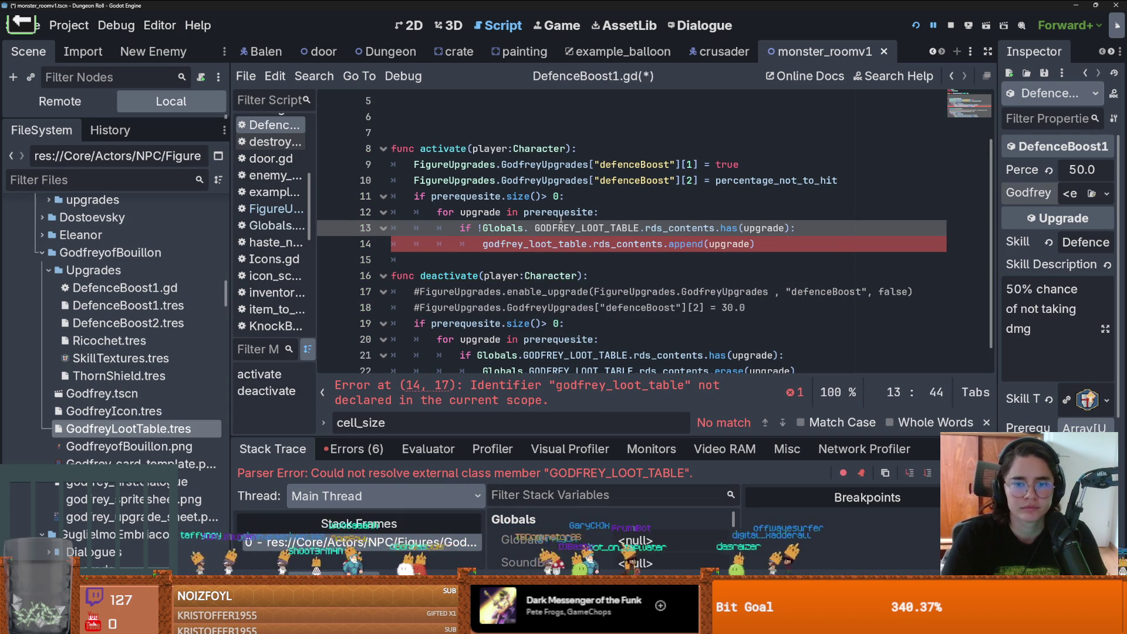
click(536, 229)
key(BackSpace)
drag(635, 229, 481, 228)
key(ctrl+c)
double_click(536, 244)
key(ctrl+v)
Save and run the project, then jump to the GodfreyUpgrades definition
click(916, 24)
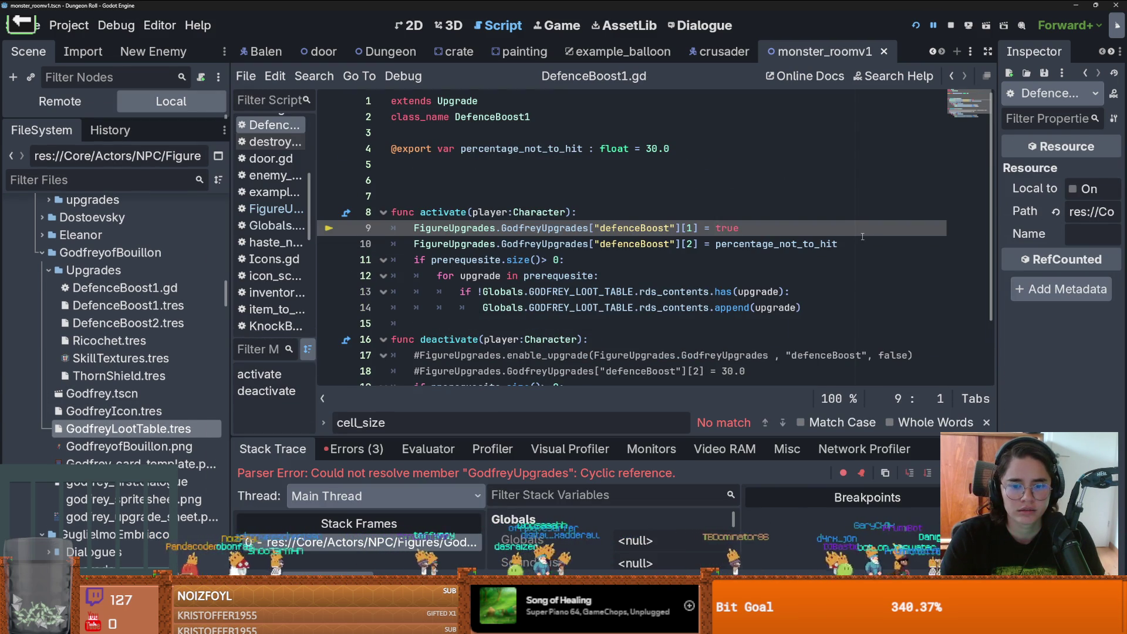
ctrl+click(543, 244)
scroll(606, 265, up, 4)
scroll(472, 345, down, 4)
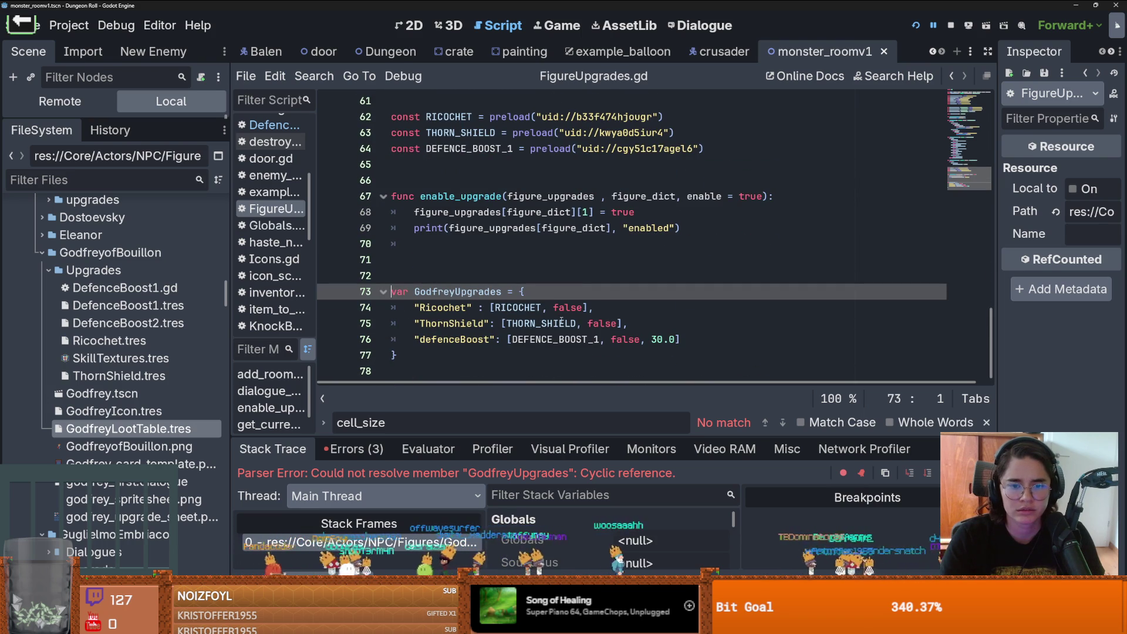
Comment out activate's two FigureUpgrades lines, rerun with F5, and open Globals.gd
click(433, 543)
click(568, 291)
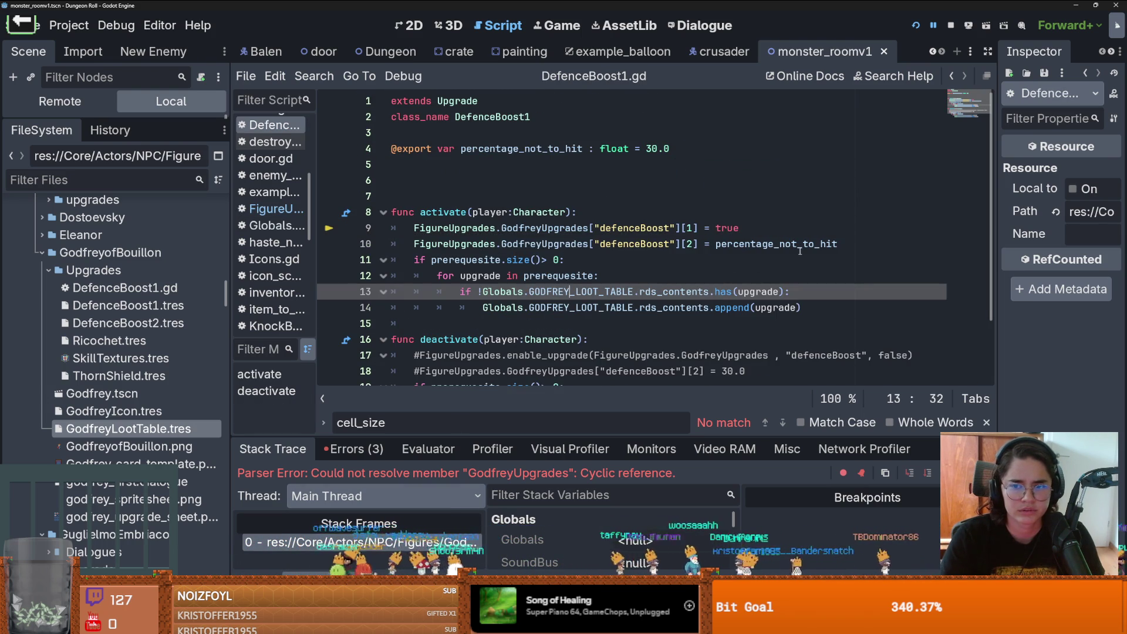
drag(837, 244, 676, 229)
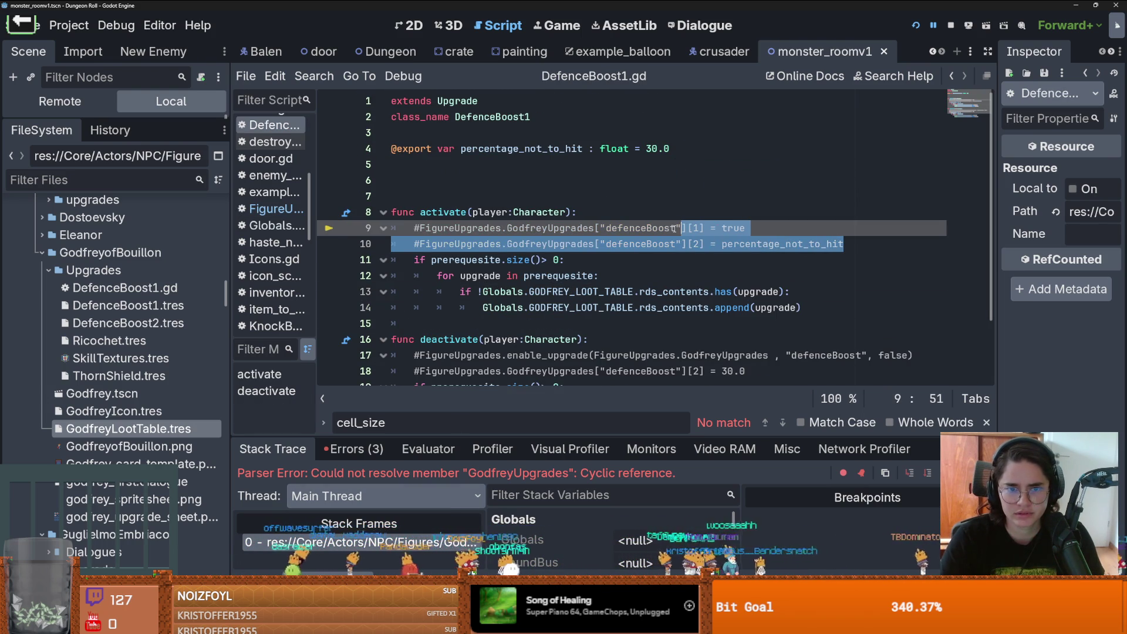
key(F5)
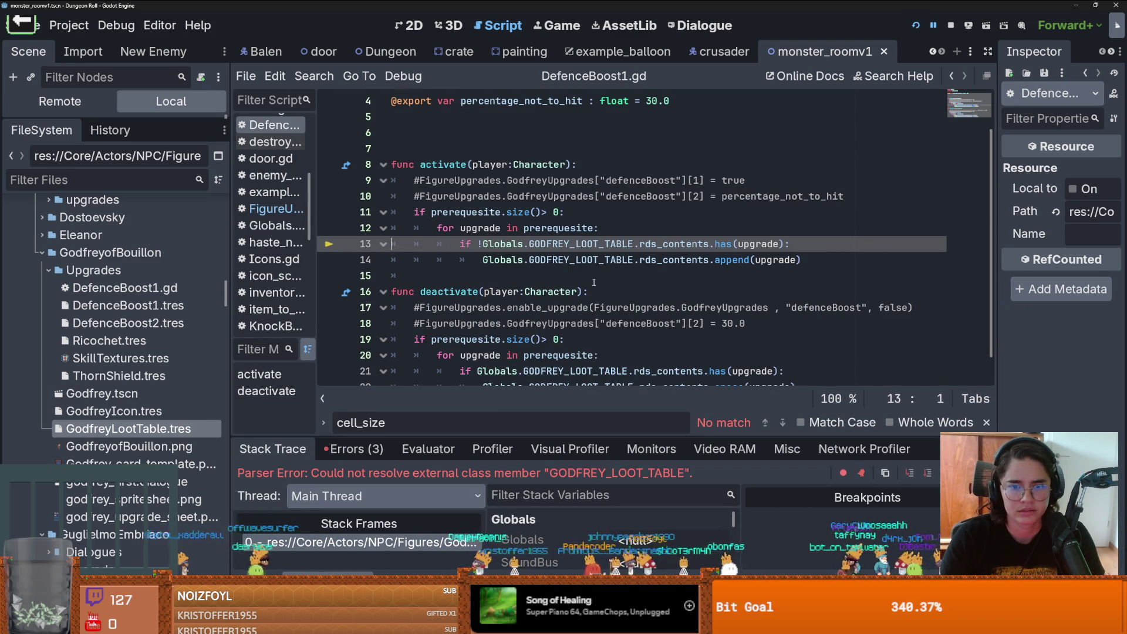
mouse_move(589, 438)
mouse_down()
mouse_move(593, 253)
mouse_move(600, 428)
mouse_up()
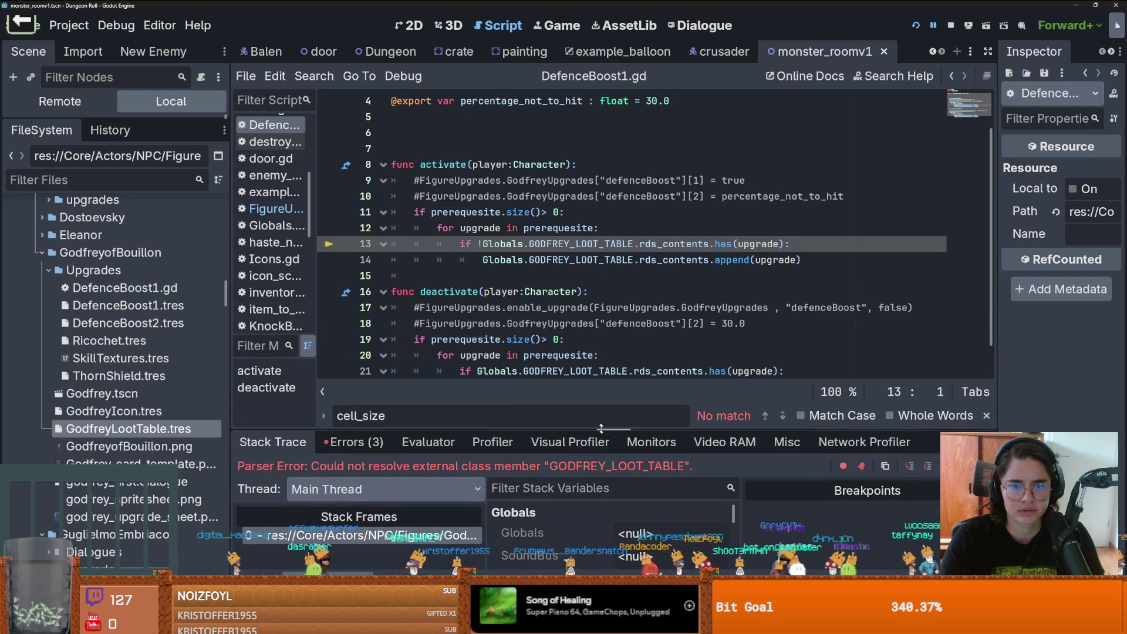
ctrl+click(526, 245)
scroll(590, 293, down, 20)
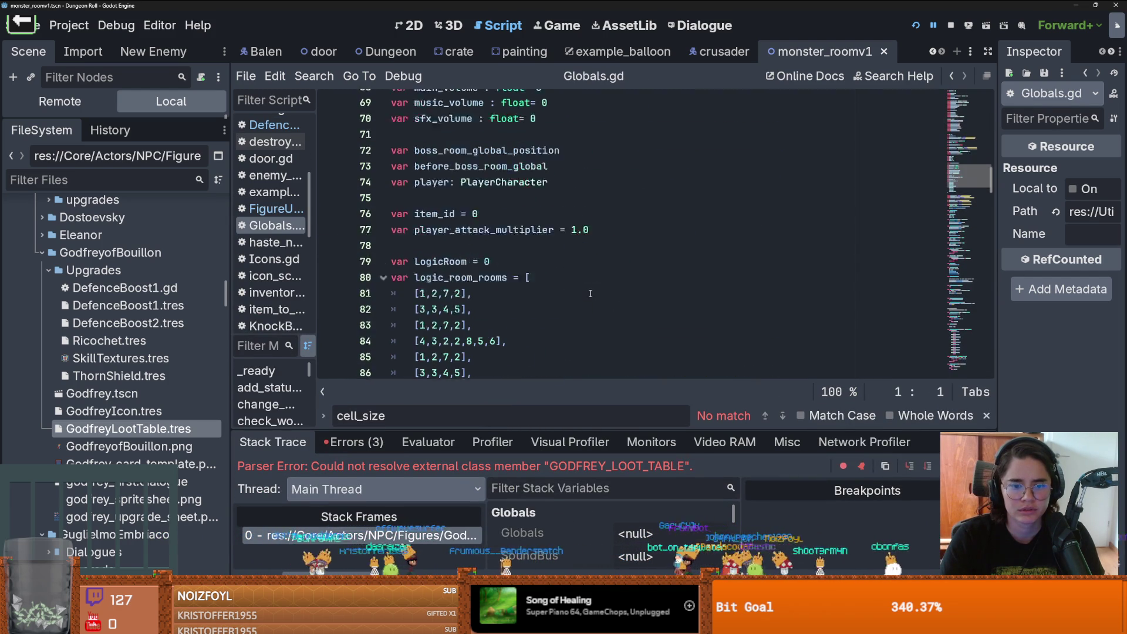
Save the scene with Ctrl+S
scroll(590, 293, down, 1)
click(590, 291)
key(ctrl+s)
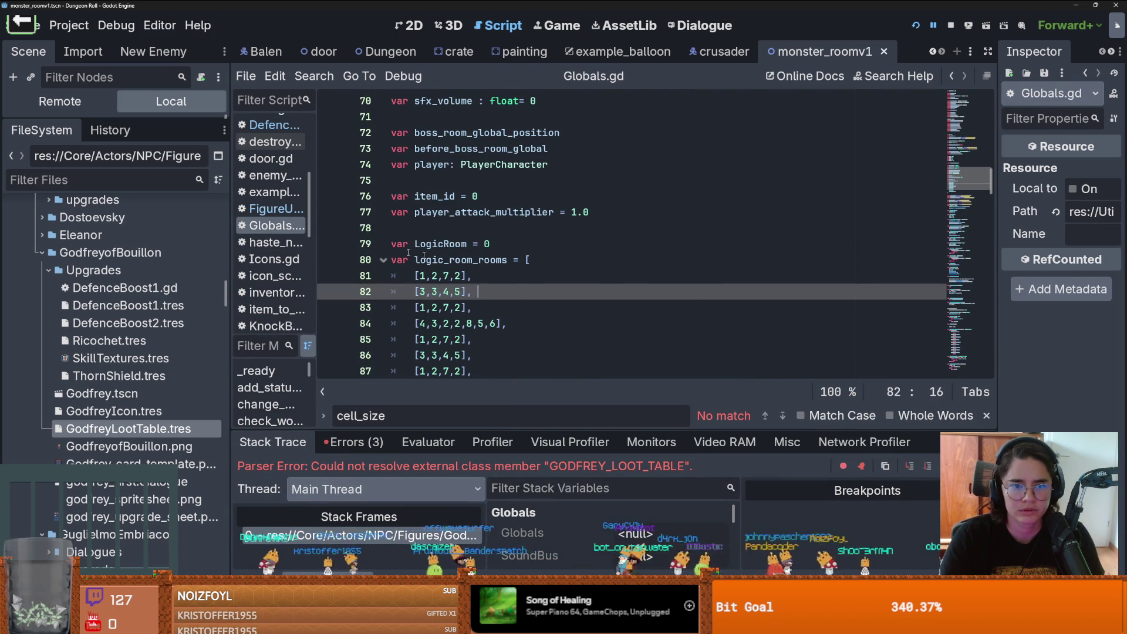
scroll(704, 285, down, 20)
scroll(705, 286, down, 18)
scroll(728, 316, up, 5)
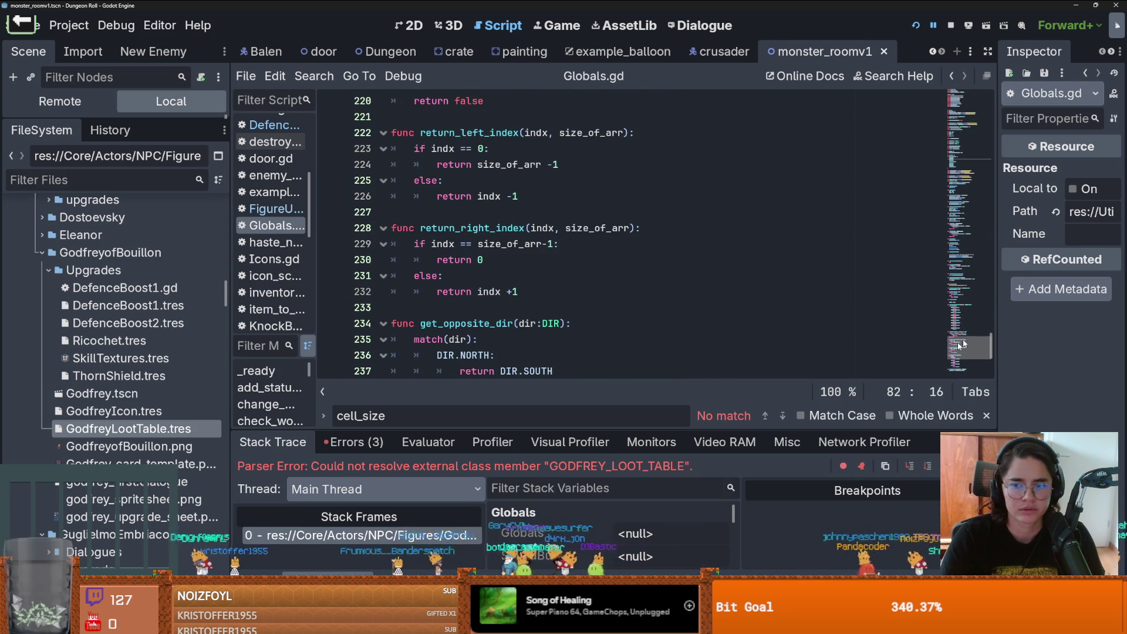
Expand the Errors (3) list and inspect GodfreyLootTable.tres with its three Rds Contents entries
click(353, 442)
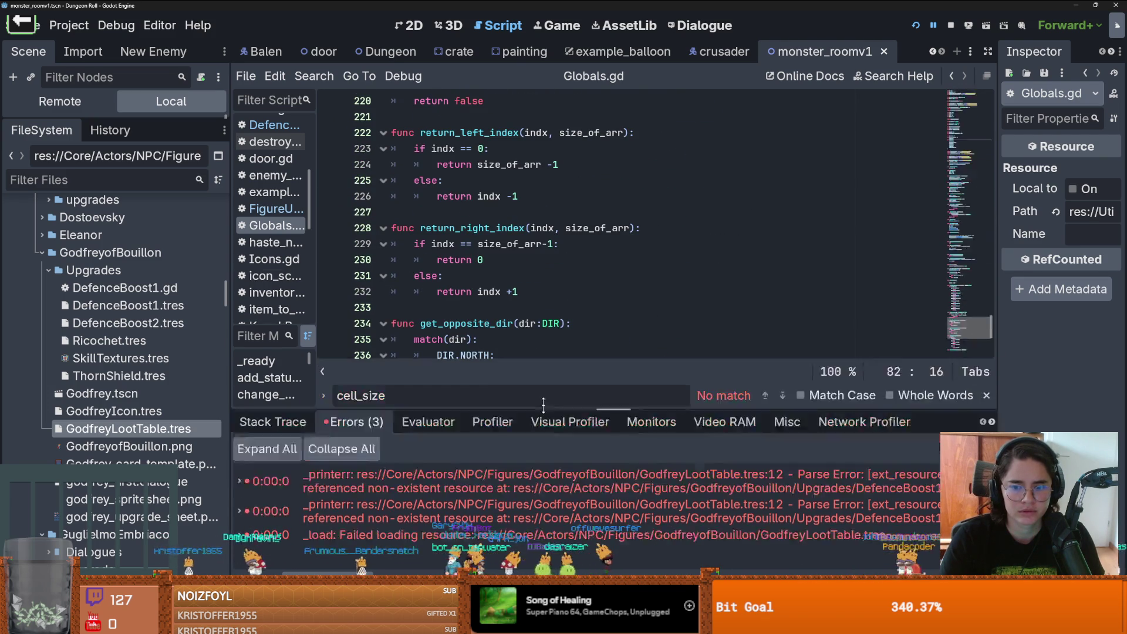
drag(544, 432, 546, 209)
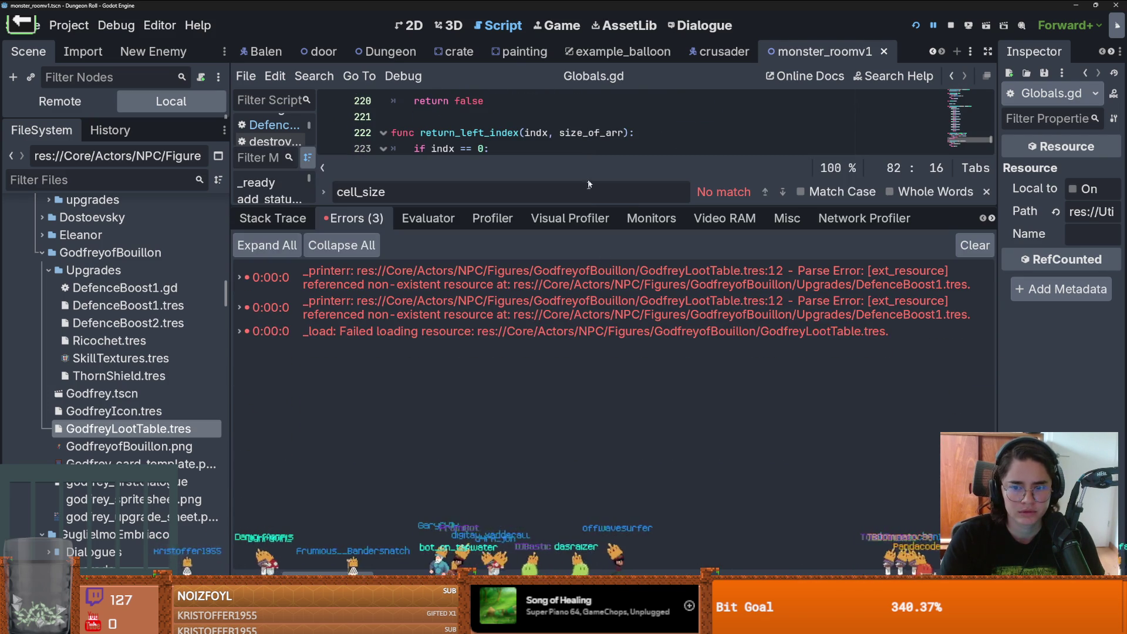
double_click(699, 331)
double_click(698, 332)
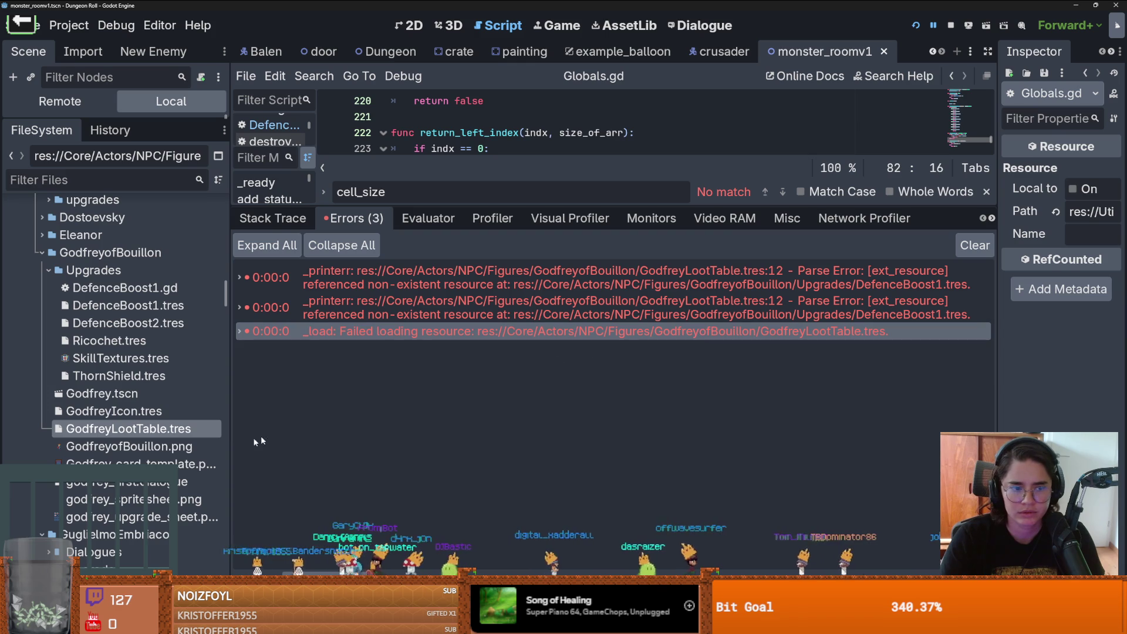
click(168, 434)
drag(998, 244, 845, 244)
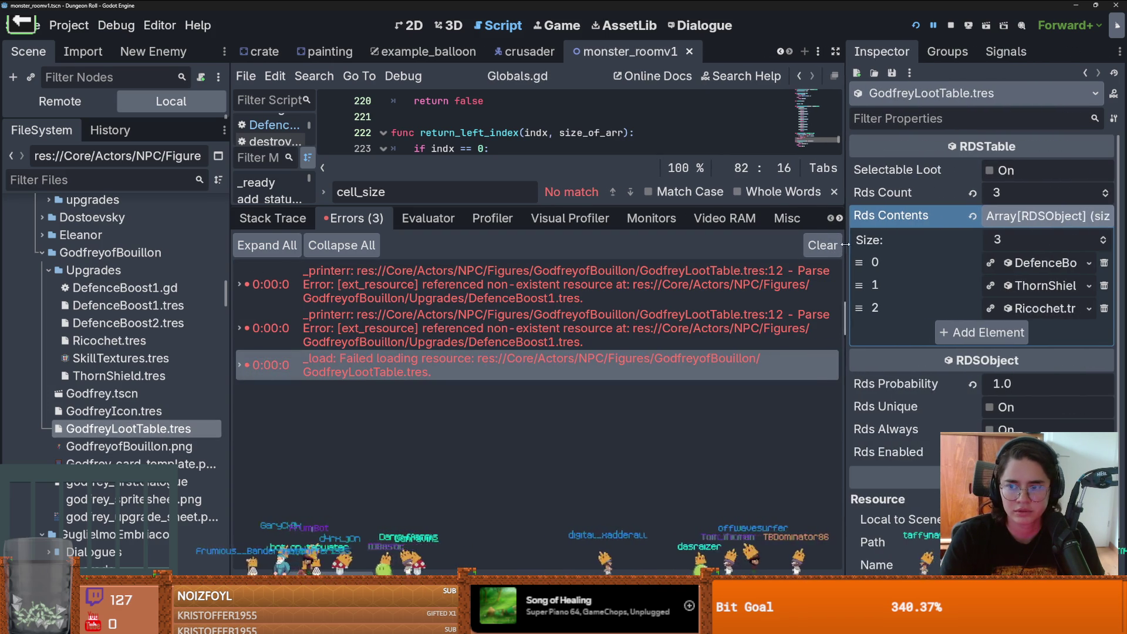
Check the Ricochet and ThornShield prerequisite lists in the loot table, then open Defence Boost's properties
click(1045, 308)
scroll(1046, 305, down, 5)
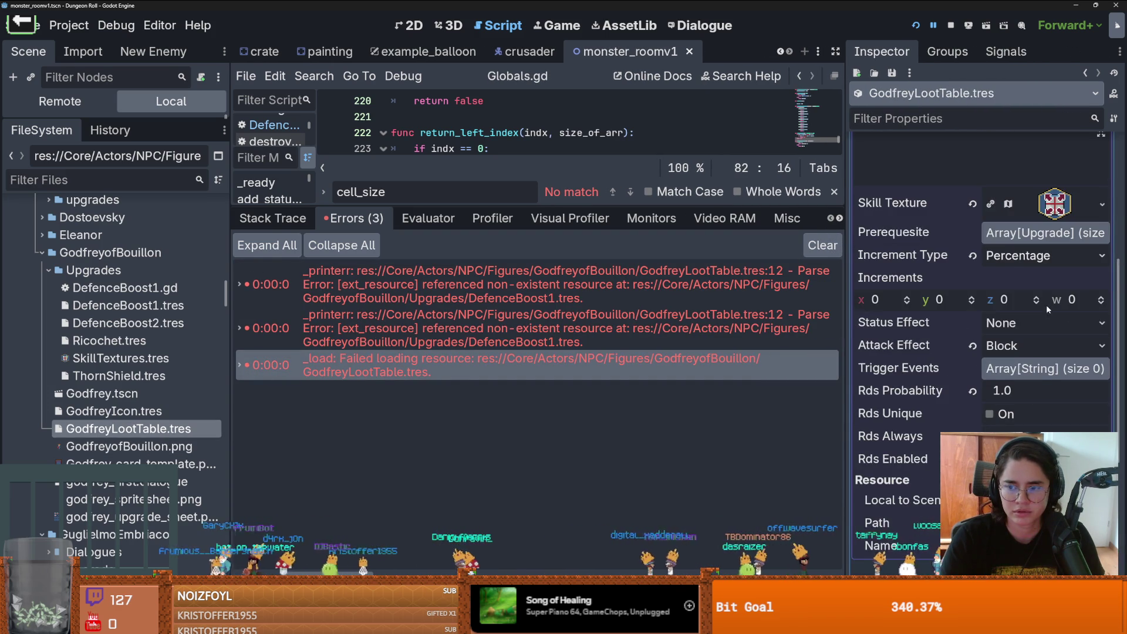
click(1045, 290)
click(1045, 289)
scroll(1038, 249, up, 3)
click(1036, 228)
scroll(1033, 246, down, 3)
click(1022, 326)
click(1021, 326)
scroll(1042, 264, up, 5)
Delete Defence Boost's prerequisite entry, save GodfreyLootTable.tres, and dismiss the file write error
click(1044, 261)
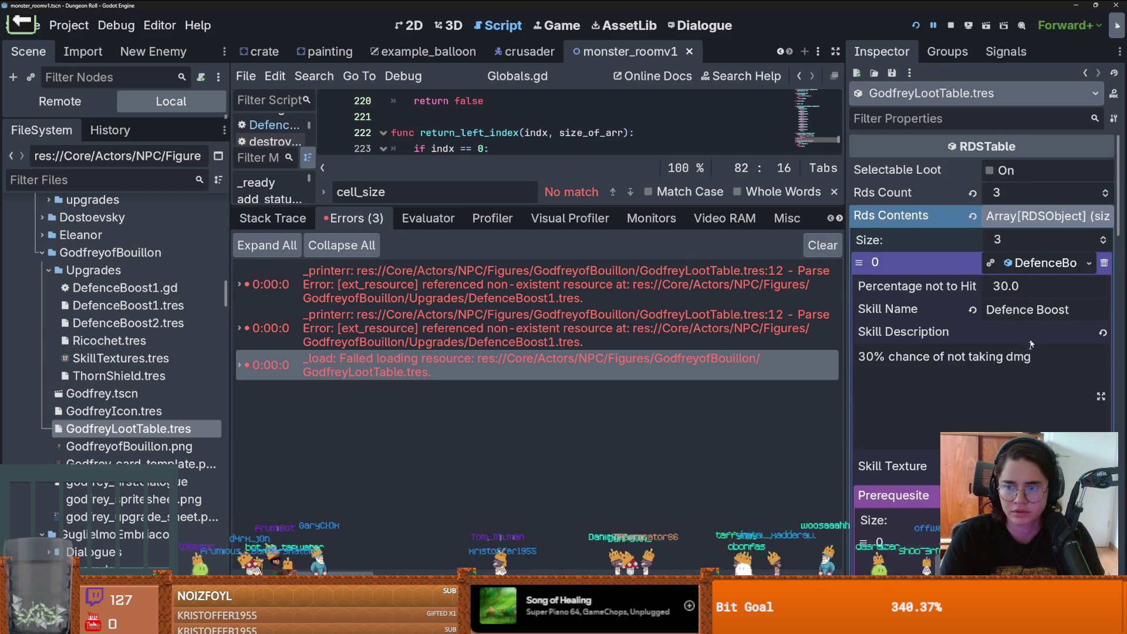
scroll(1030, 352, down, 3)
click(1023, 371)
click(1022, 371)
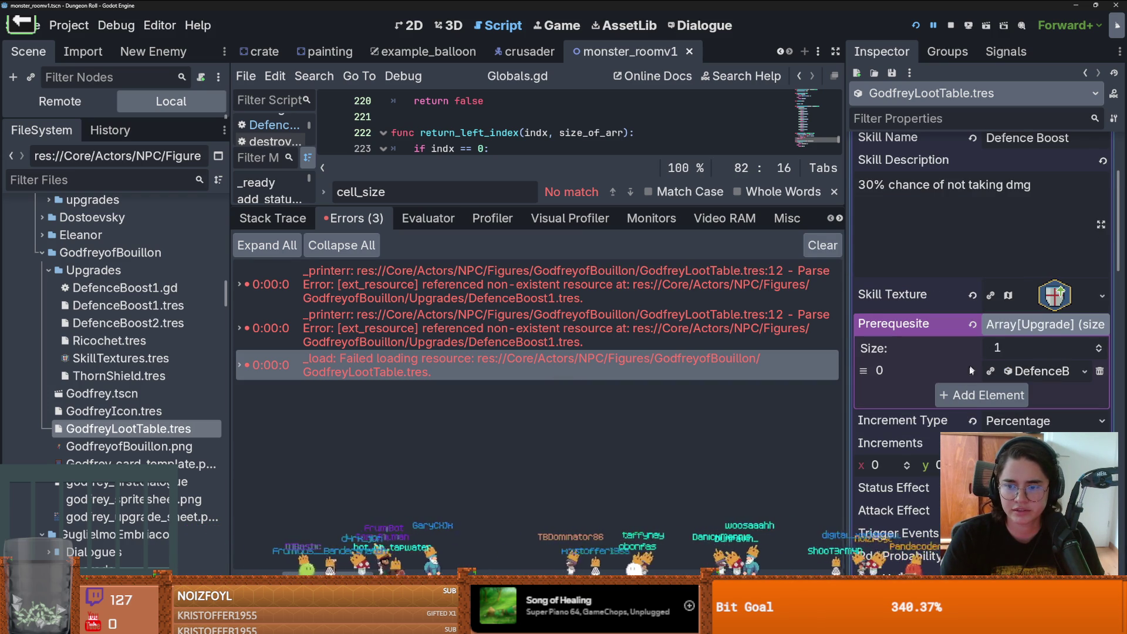
click(1101, 370)
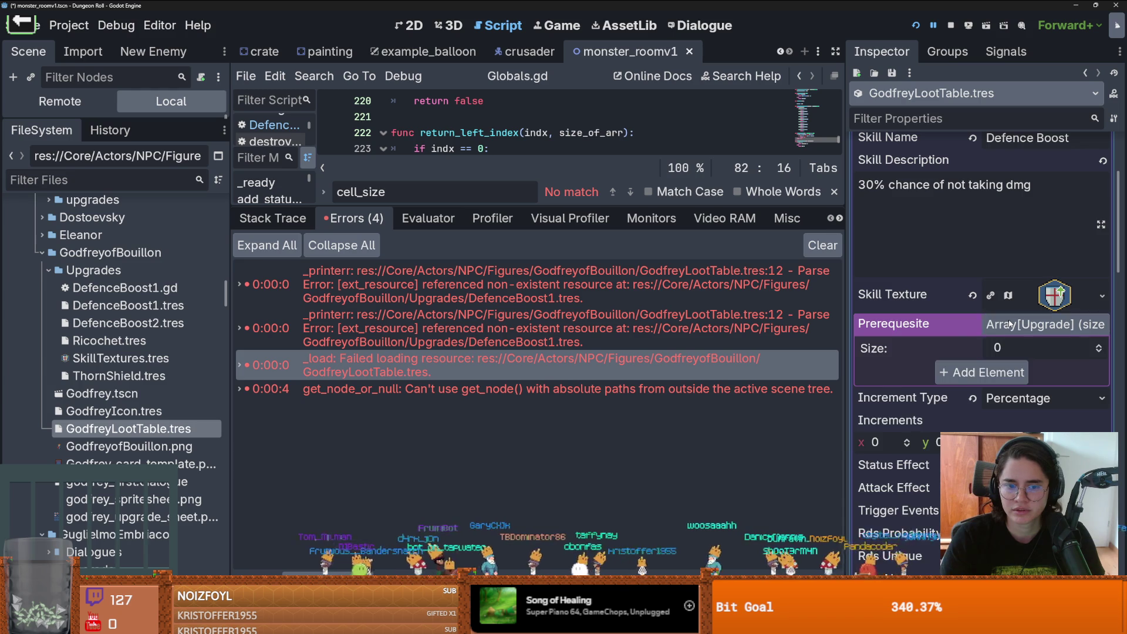
click(1034, 324)
key(ctrl+s)
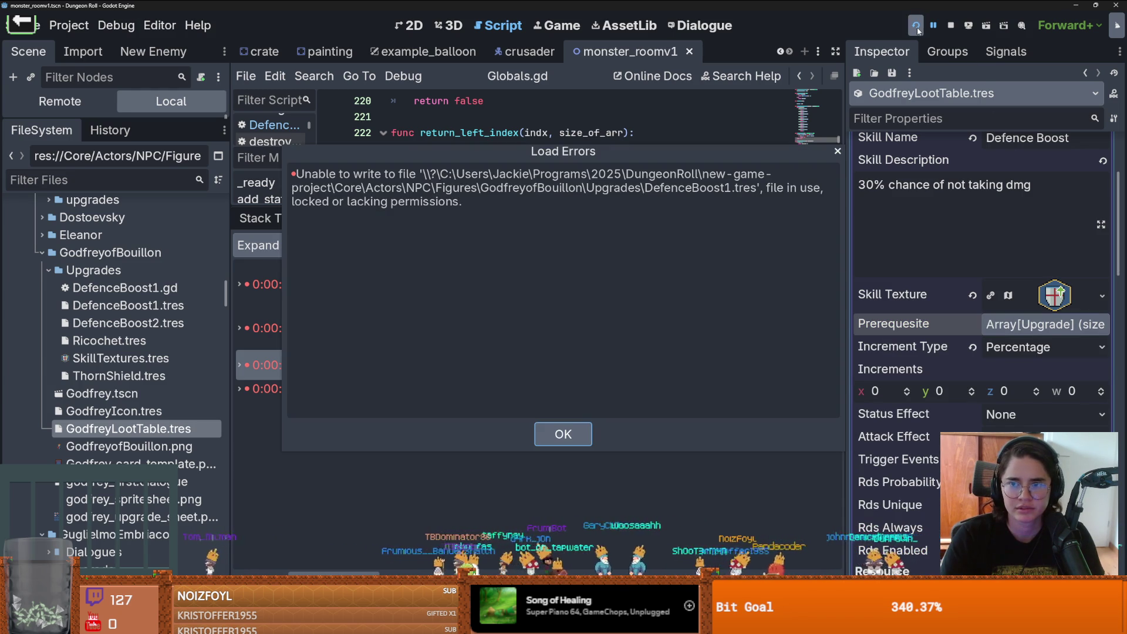
click(837, 152)
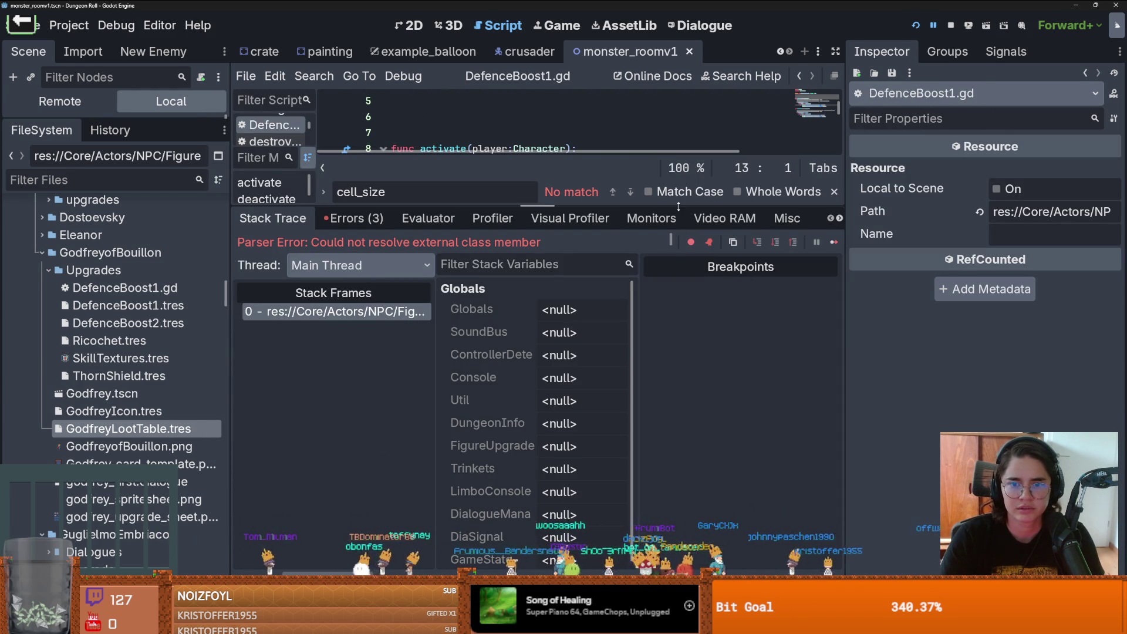
Keep the two FigureUpgrades lines in activate commented out in DefenceBoost1.gd
drag(679, 206, 705, 504)
click(561, 292)
key(ctrl+z)
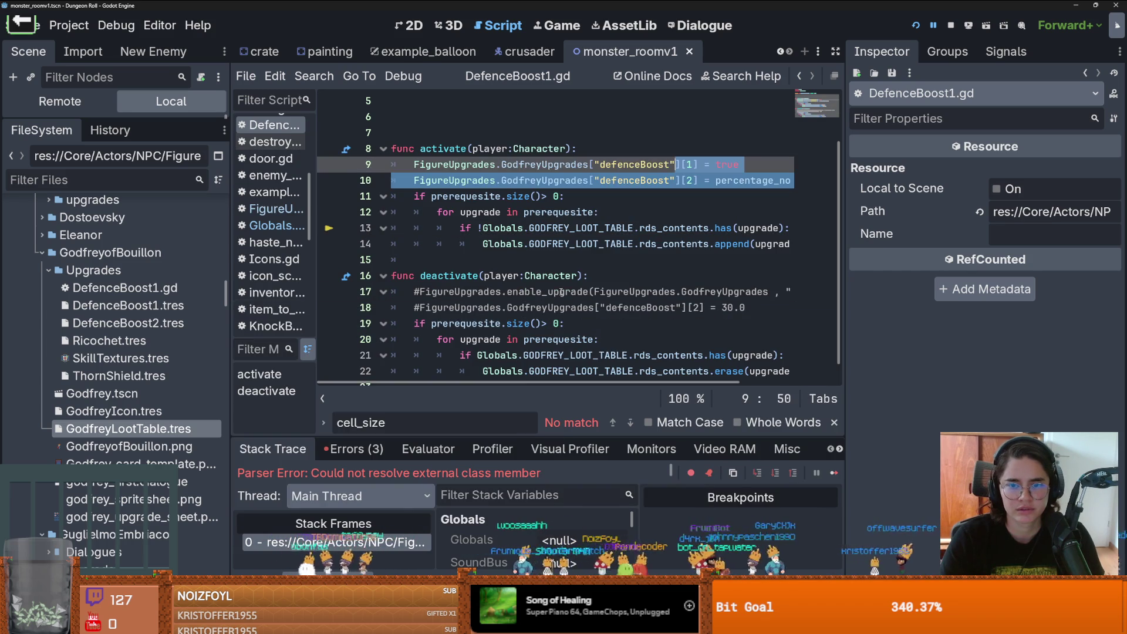
key(ctrl+k)
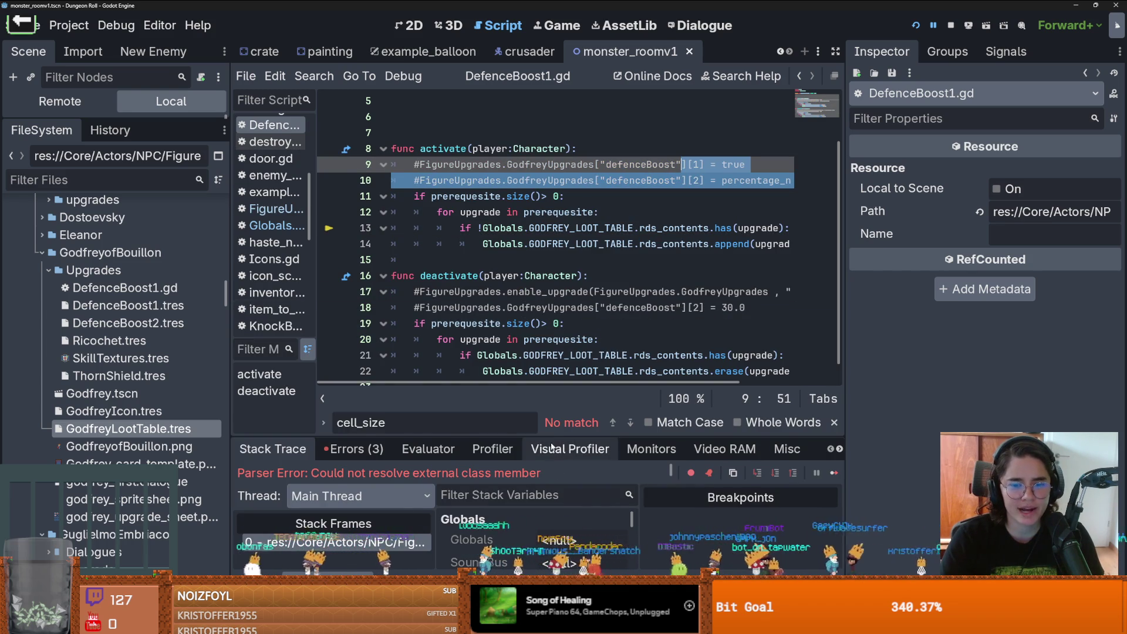
Resize the debugger and view the parser error and its stack frames under Errors
drag(557, 439, 555, 250)
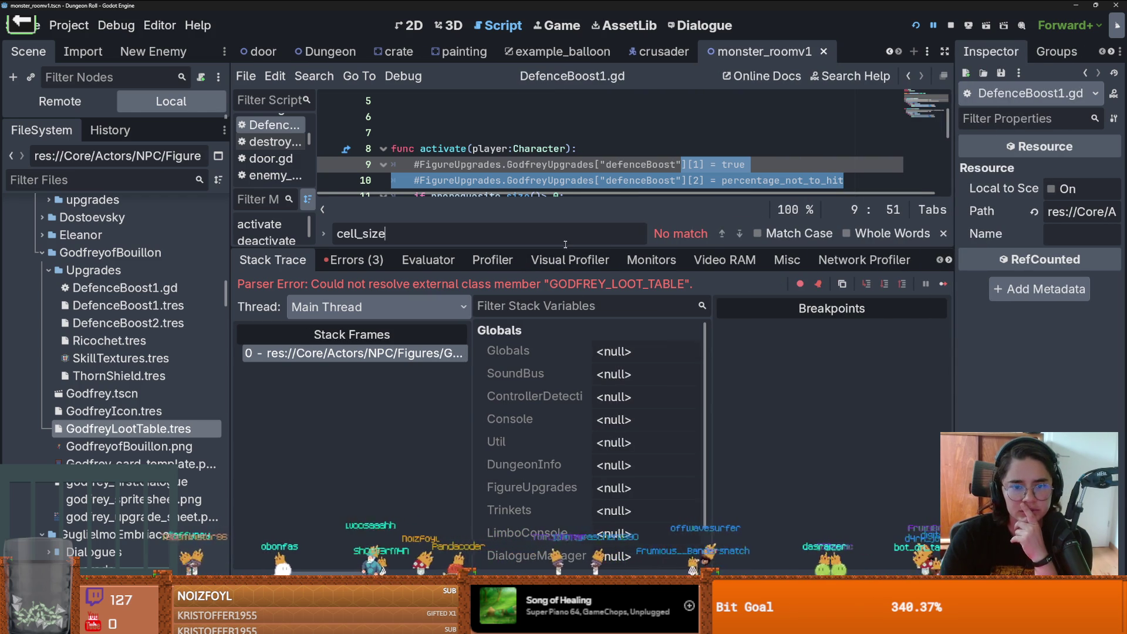
click(649, 306)
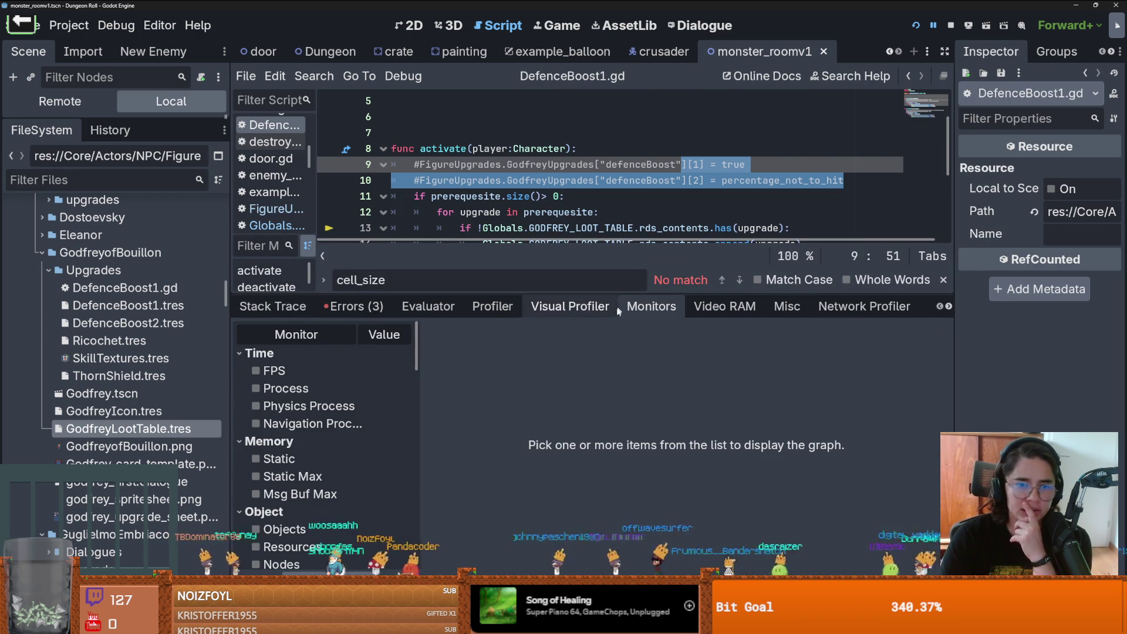
click(346, 306)
drag(546, 294, 545, 334)
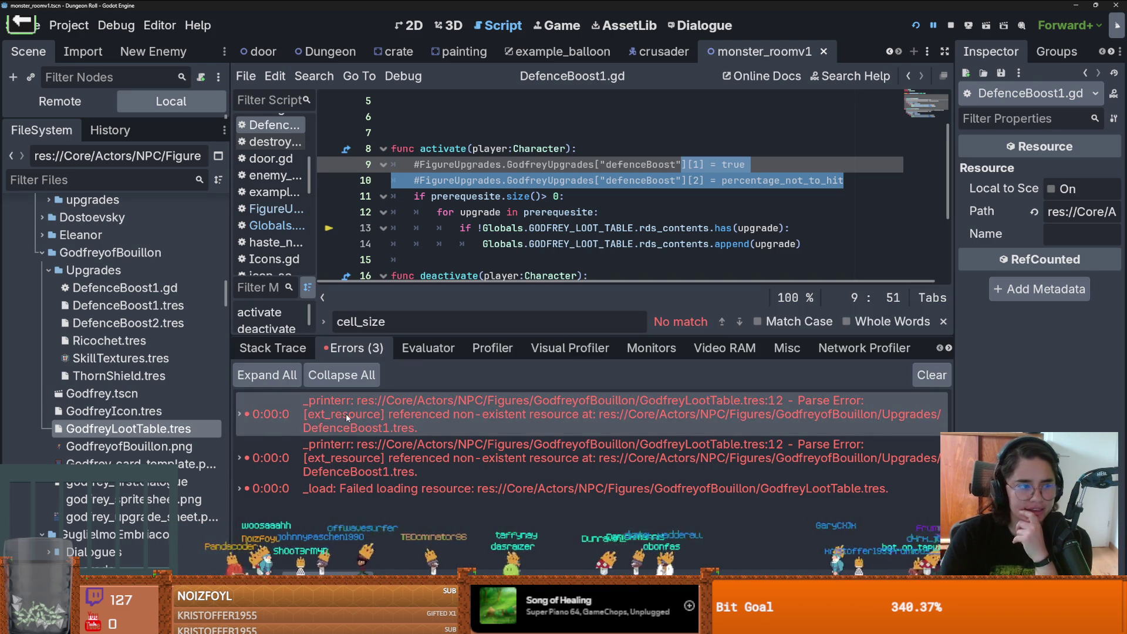
click(278, 350)
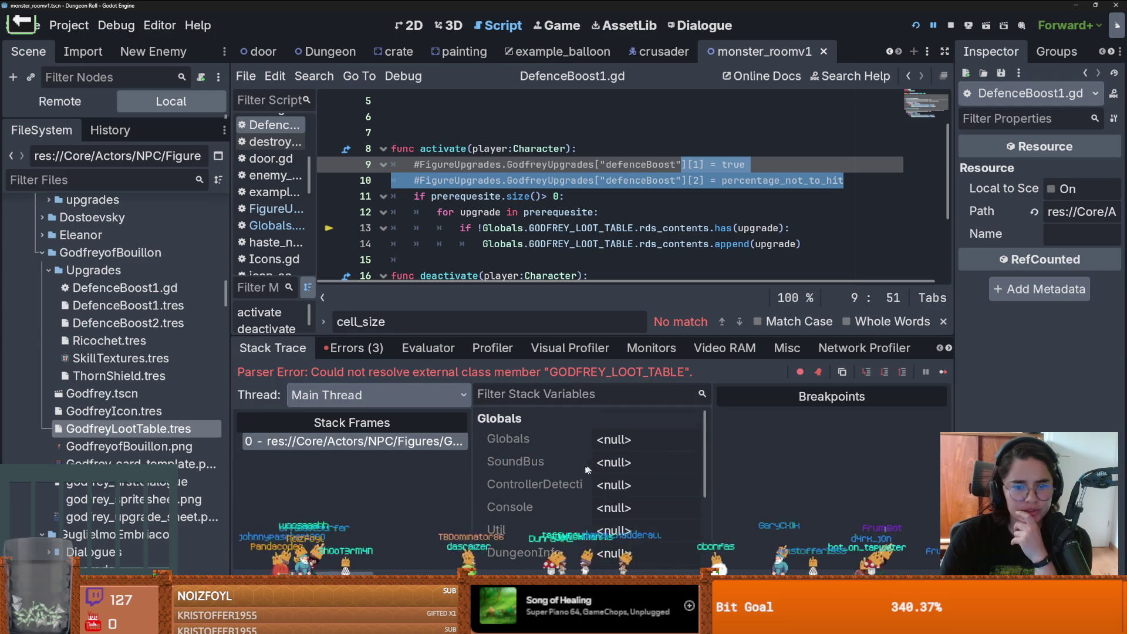
scroll(610, 447, down, 3)
scroll(611, 447, up, 1)
scroll(610, 447, up, 1)
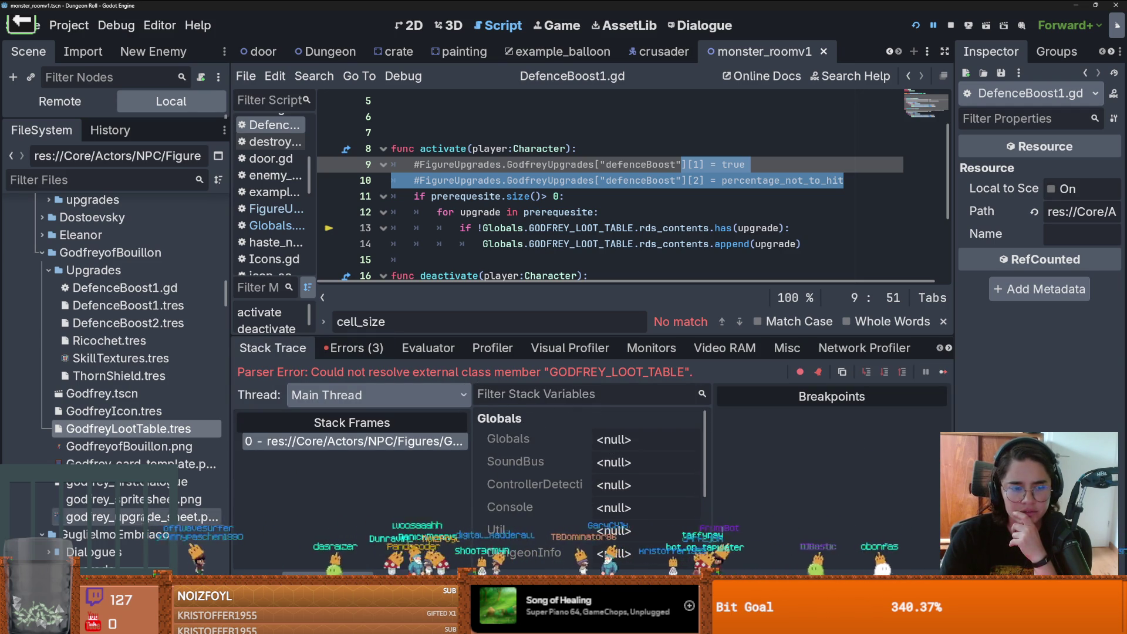
Inspect GodfreyLootTable.tres, review the errors again, then load DefenceBoost1.tres in the Inspector
click(157, 432)
mouse_move(956, 370)
mouse_down()
mouse_move(763, 370)
mouse_move(907, 370)
mouse_up()
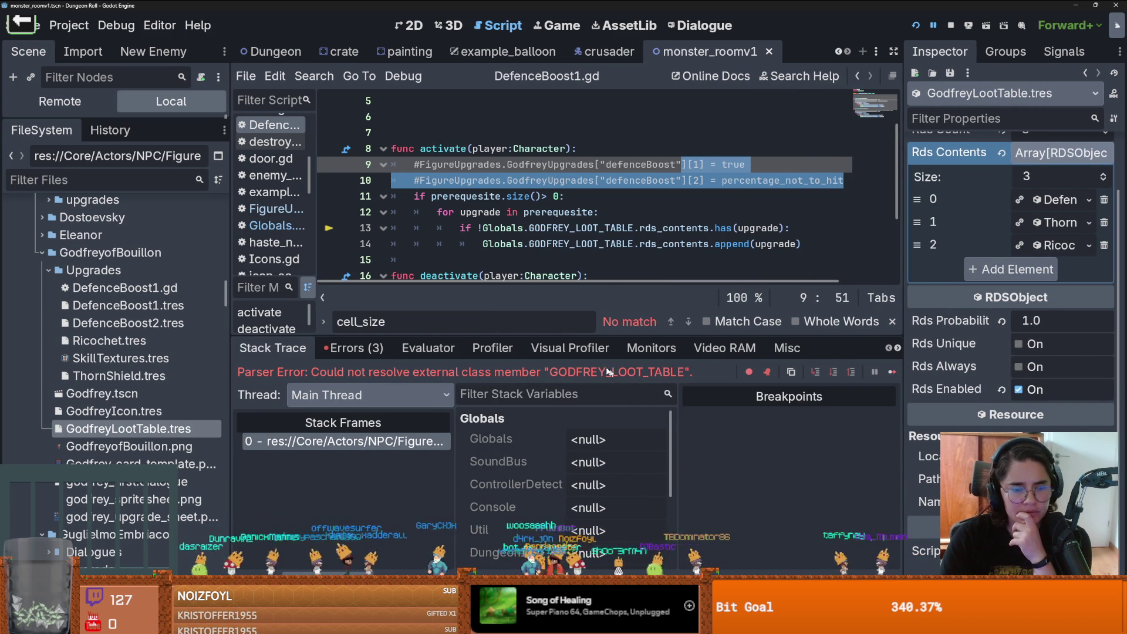
click(352, 347)
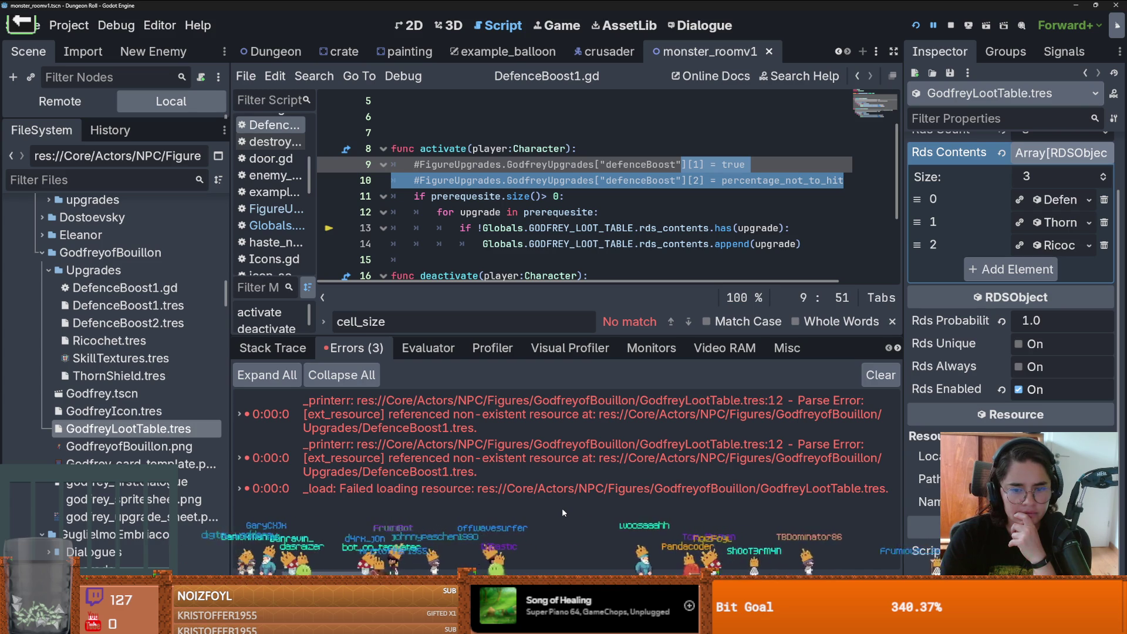
mouse_move(562, 488)
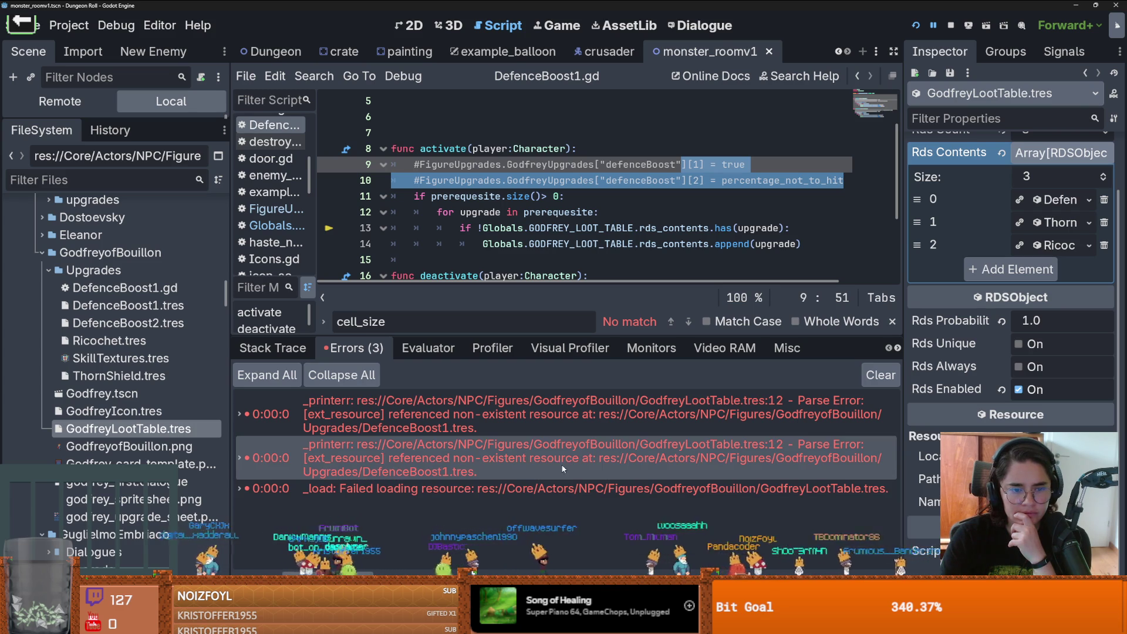
click(172, 306)
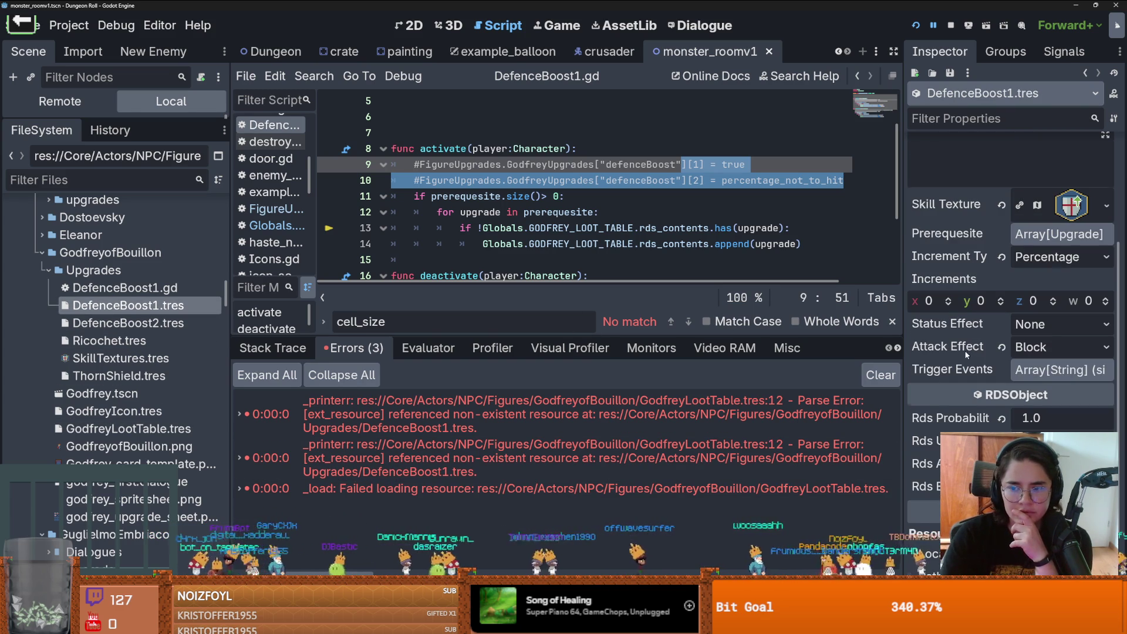
Confirm DefenceBoost1's Prerequesite list is empty and widen the script editor
scroll(965, 350, up, 3)
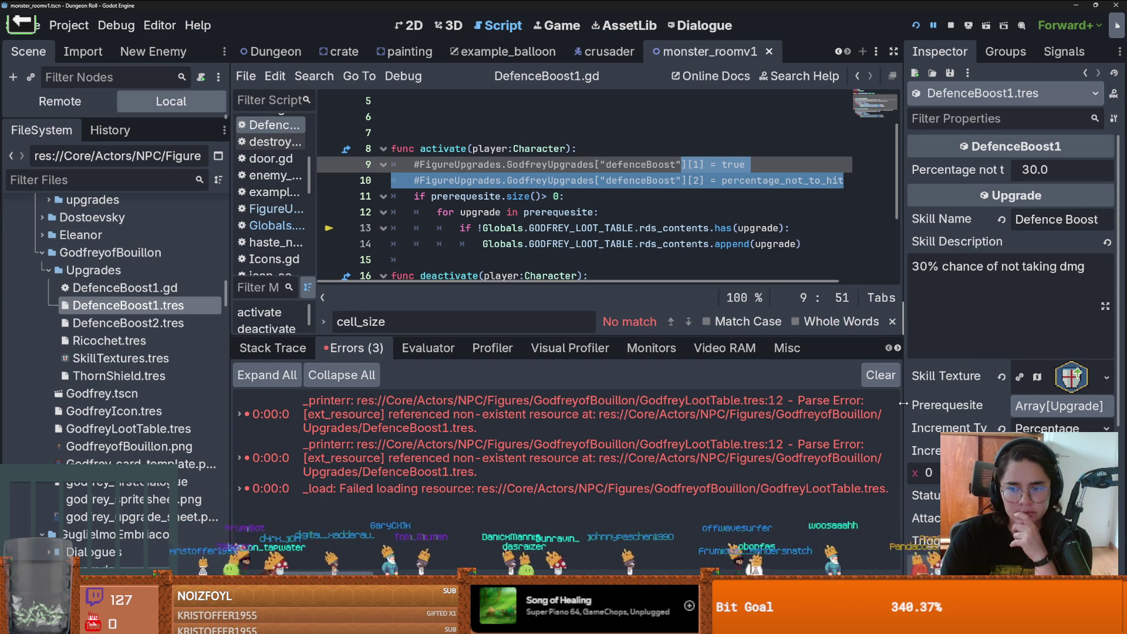
click(946, 411)
click(947, 412)
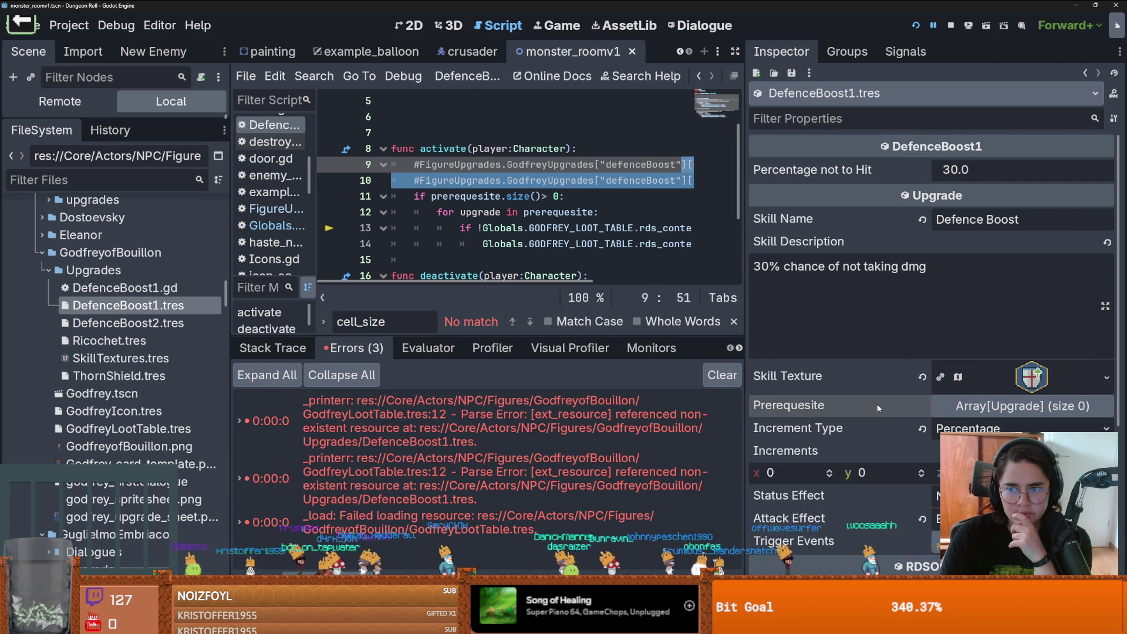
mouse_move(744, 383)
mouse_down()
mouse_move(856, 383)
mouse_move(801, 382)
mouse_up()
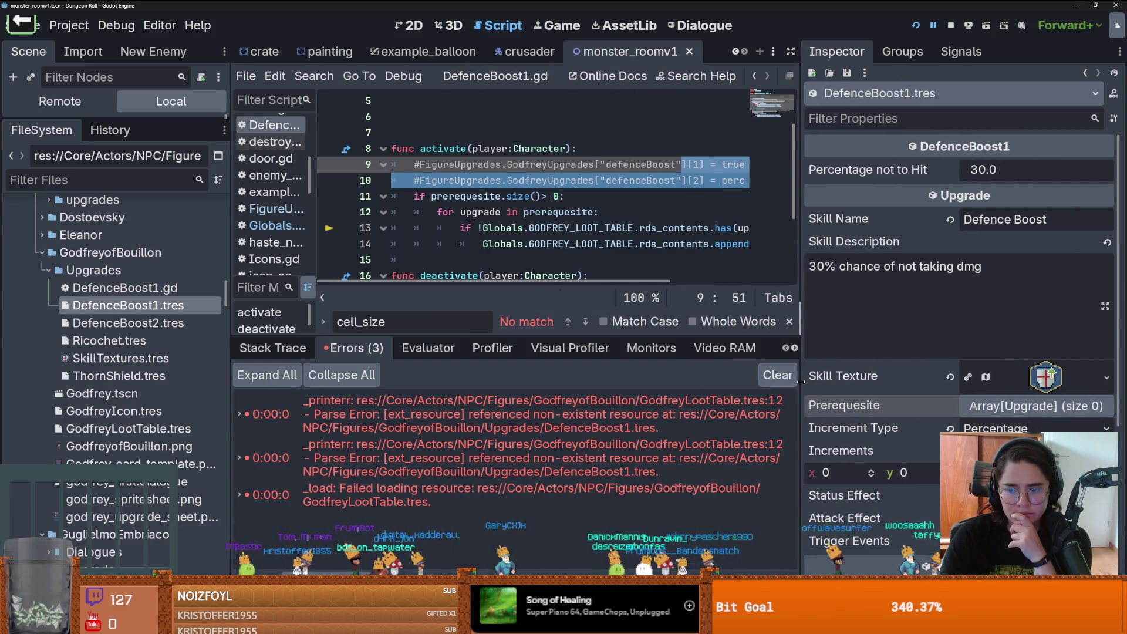
scroll(834, 415, down, 5)
scroll(834, 415, up, 5)
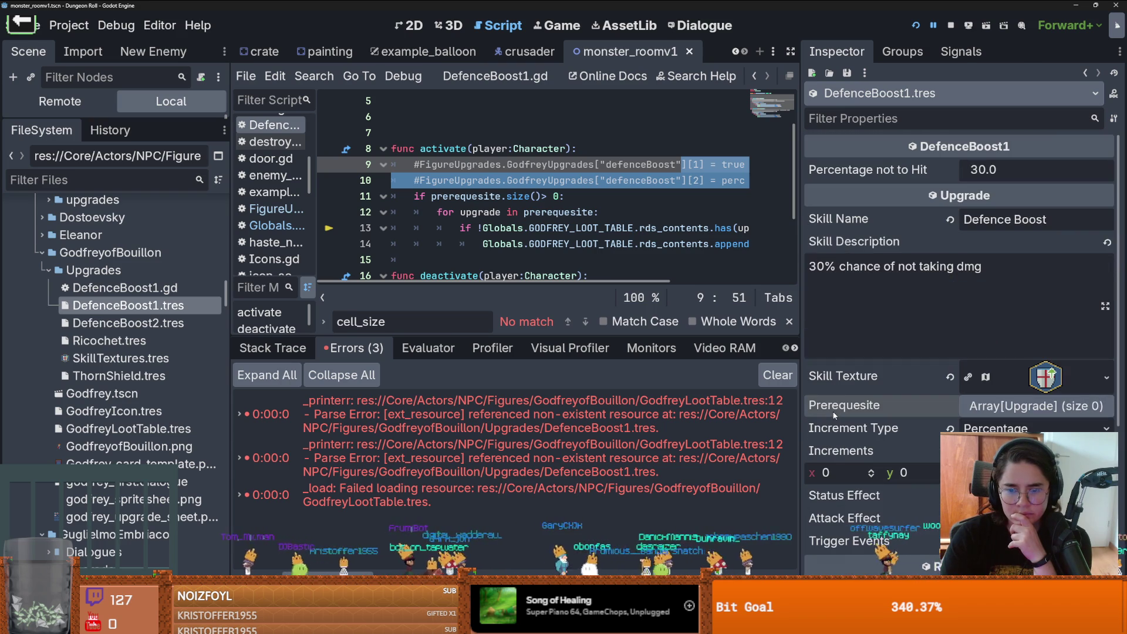
Review the three error entries' details and copy the GODFREY_LOOT_TABLE parser error text
double_click(790, 410)
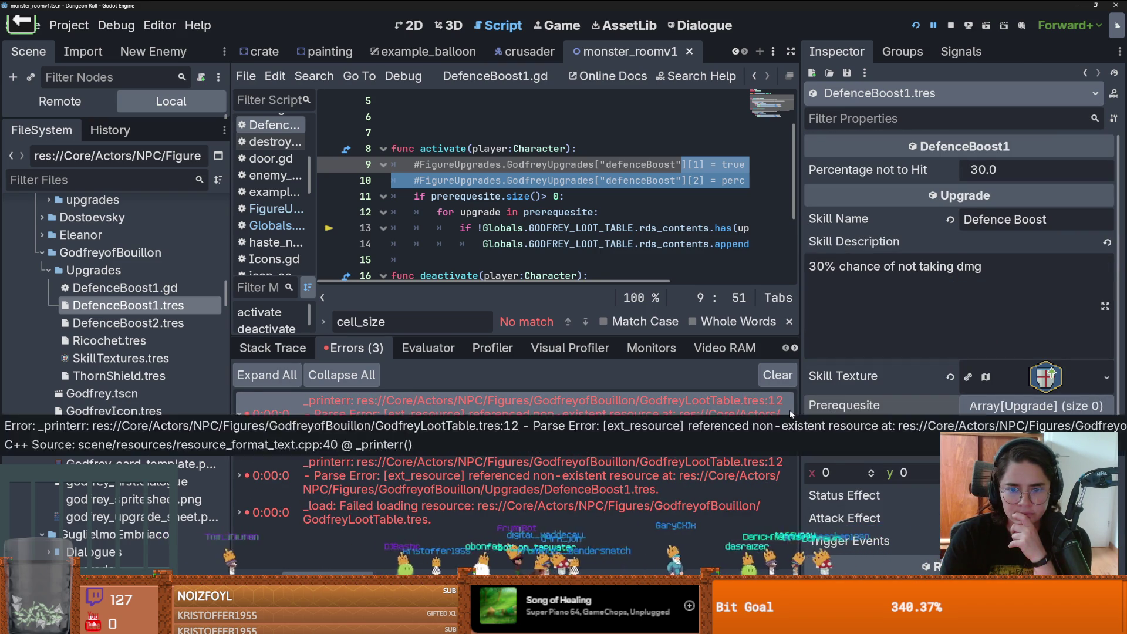
double_click(763, 414)
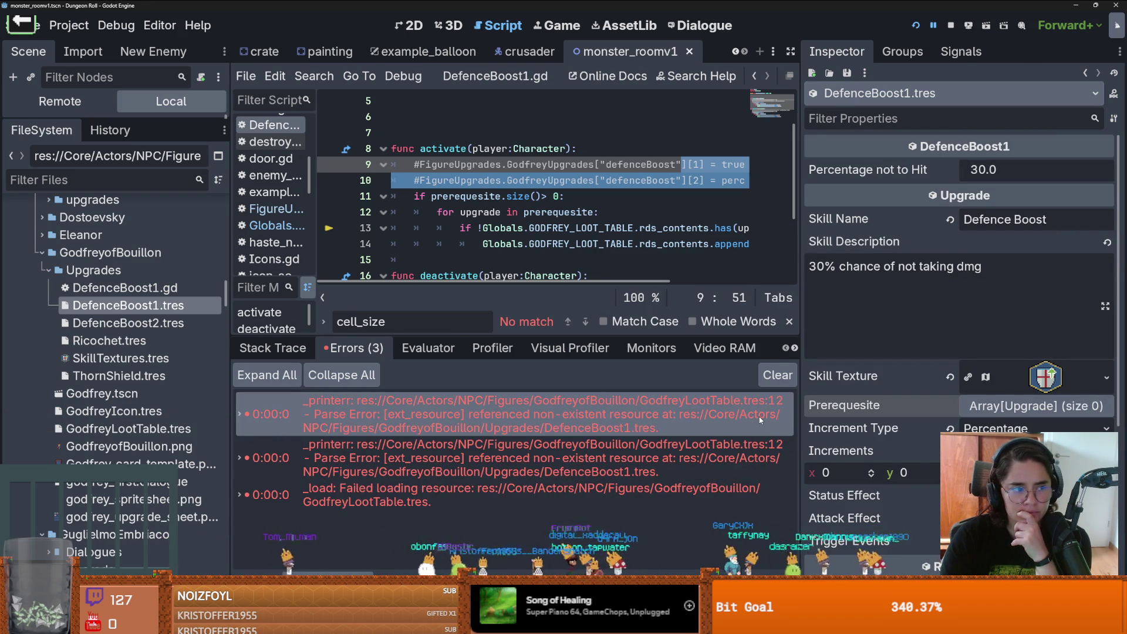
double_click(744, 456)
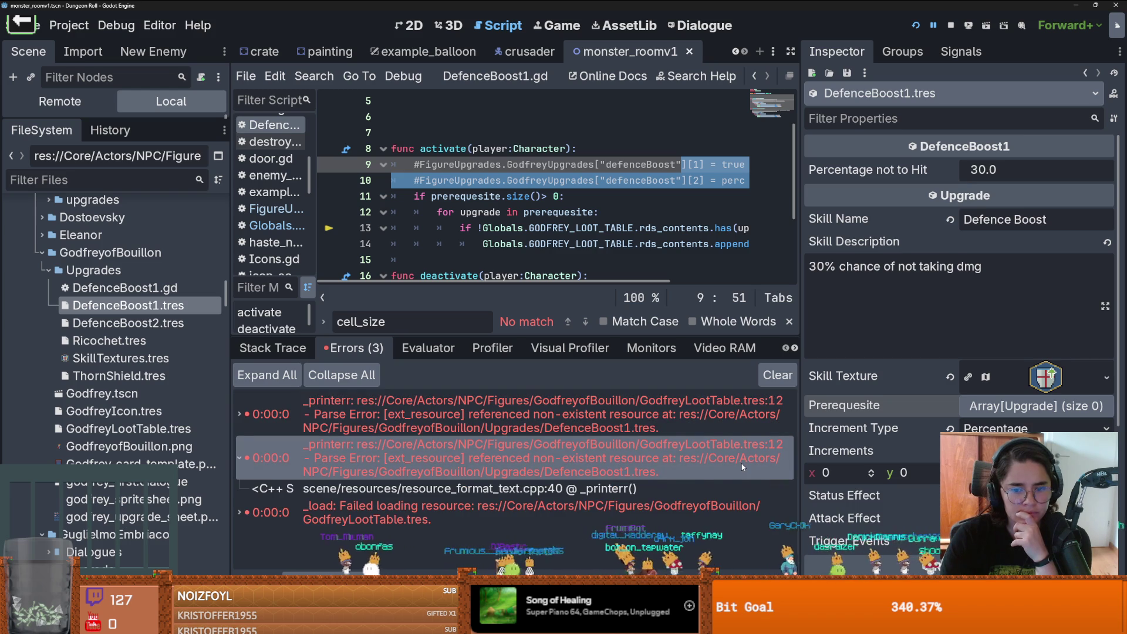
double_click(741, 463)
double_click(732, 488)
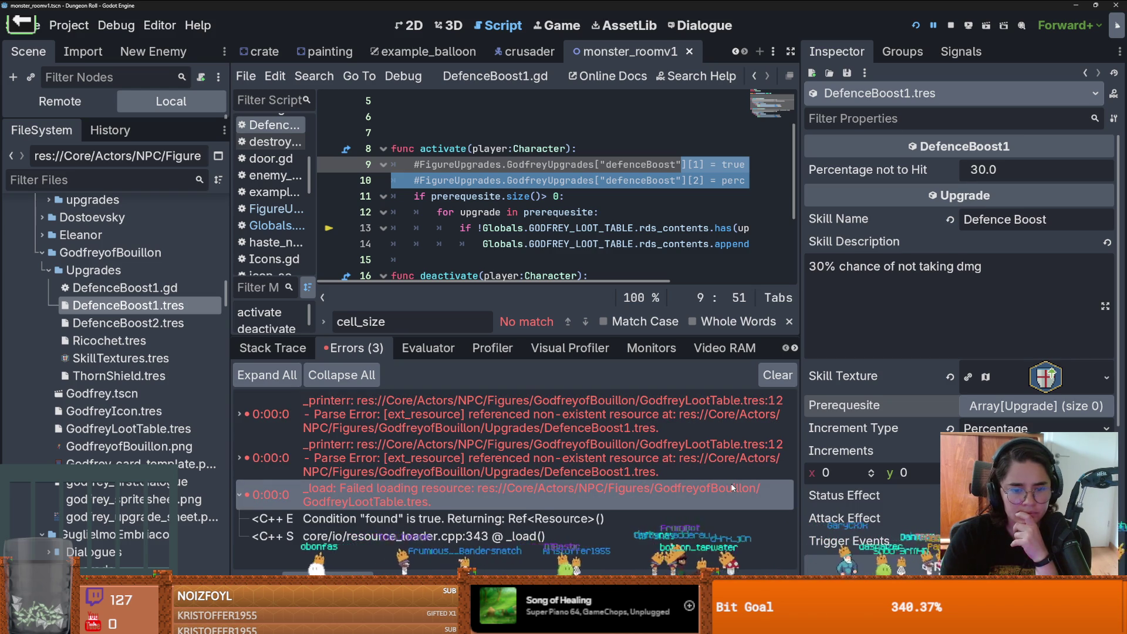
drag(801, 375, 922, 373)
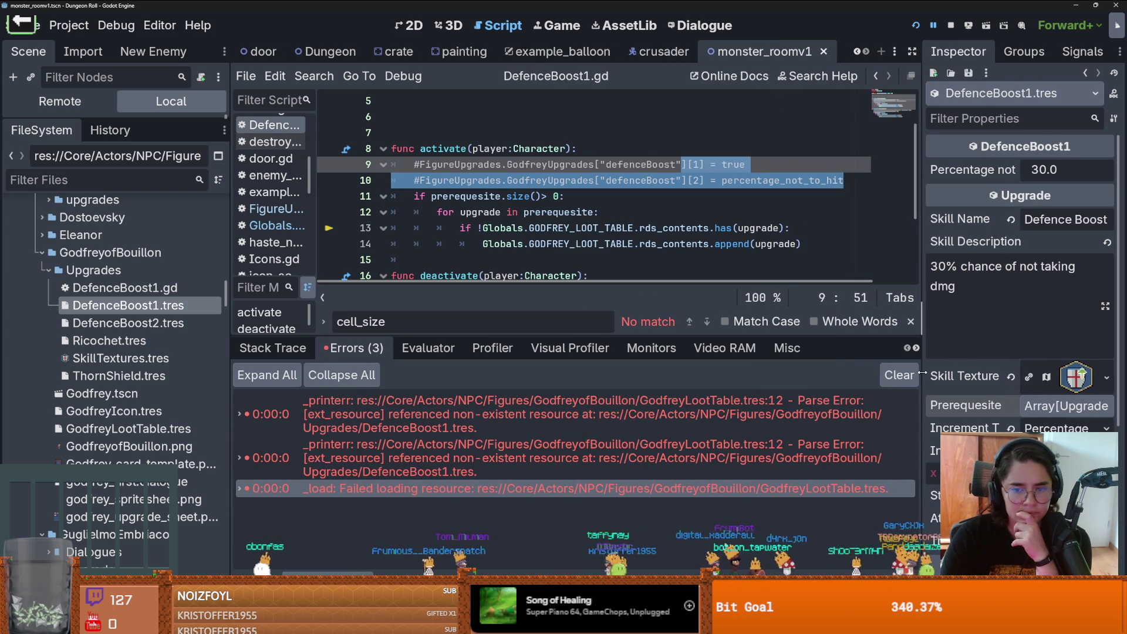
mouse_move(687, 337)
mouse_down()
mouse_move(686, 378)
mouse_move(687, 343)
mouse_up()
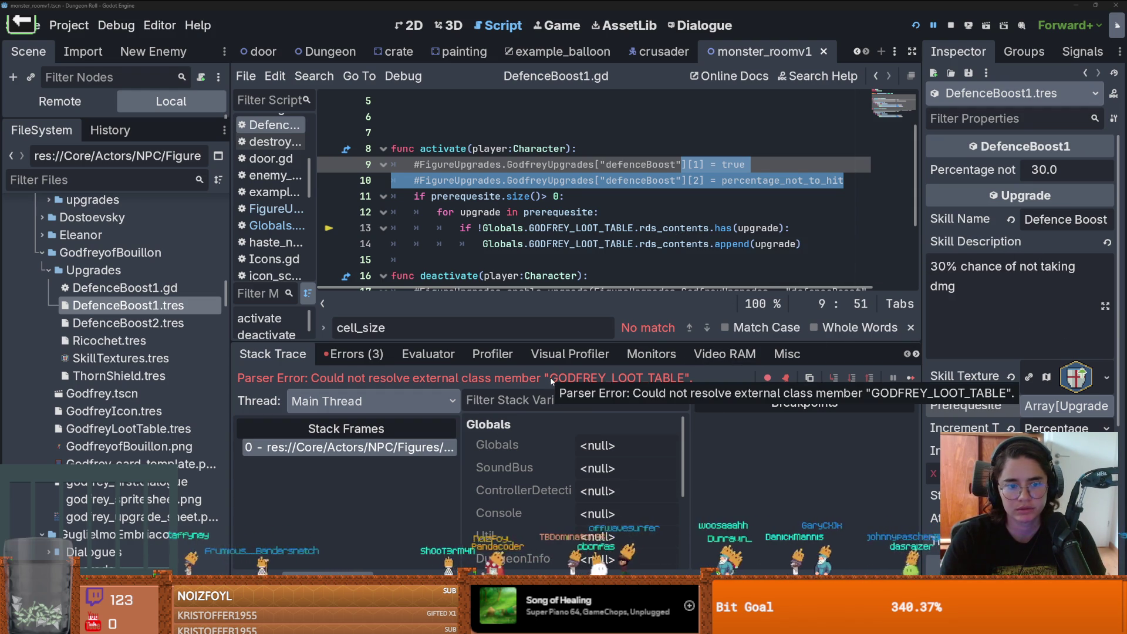
right_click(551, 377)
click(571, 391)
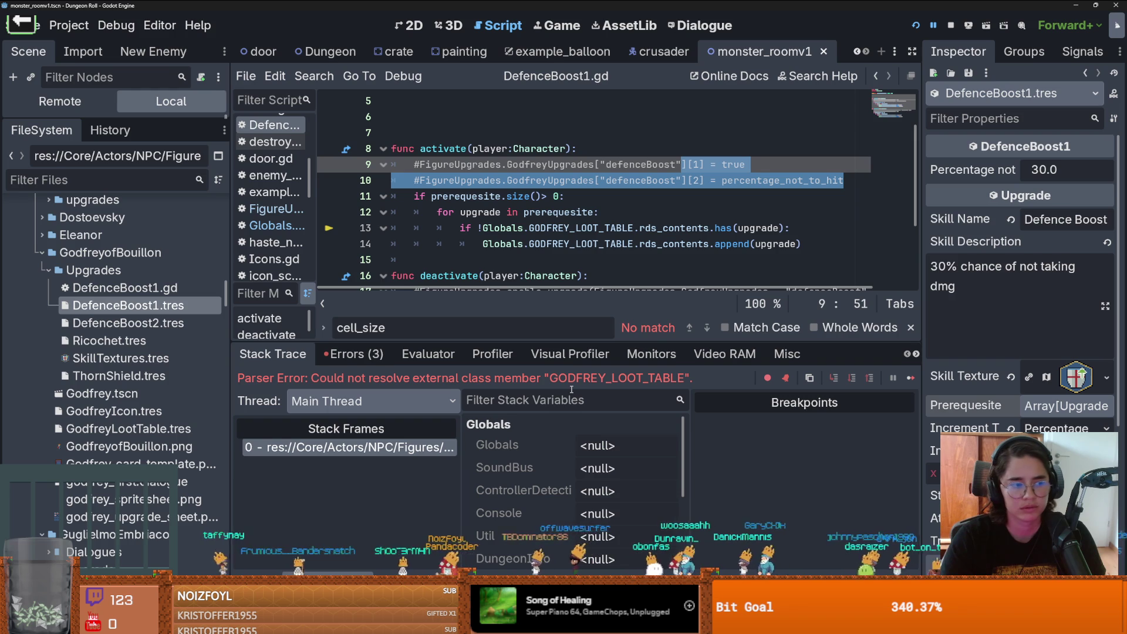
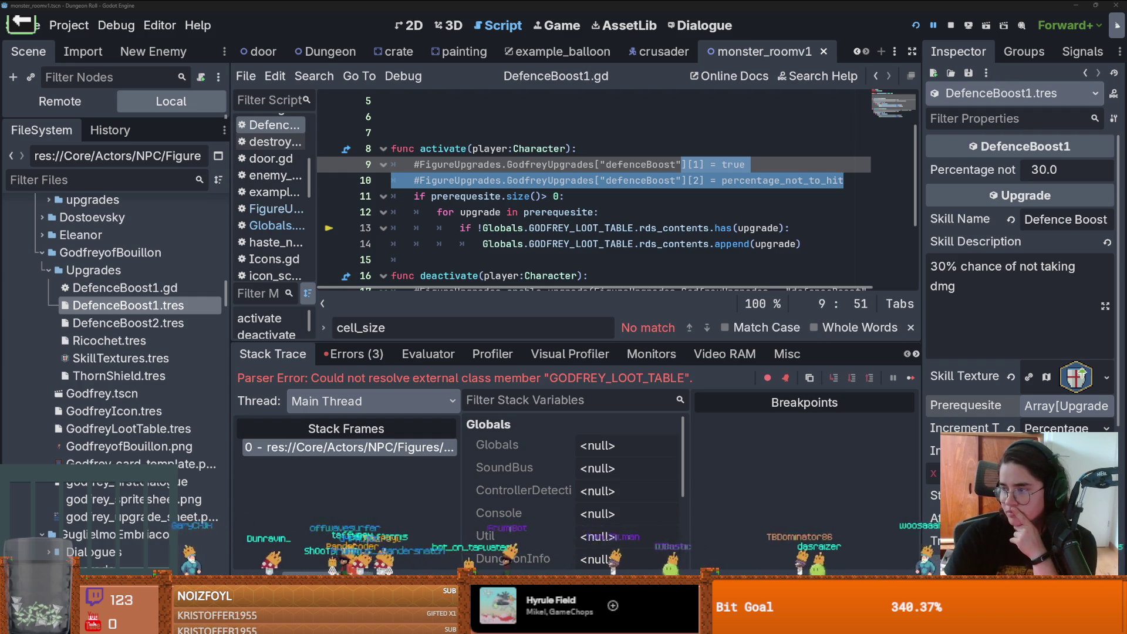
Delete the two extra blank lines above func activate in DefenceBoost1.gd
scroll(663, 250, up, 2)
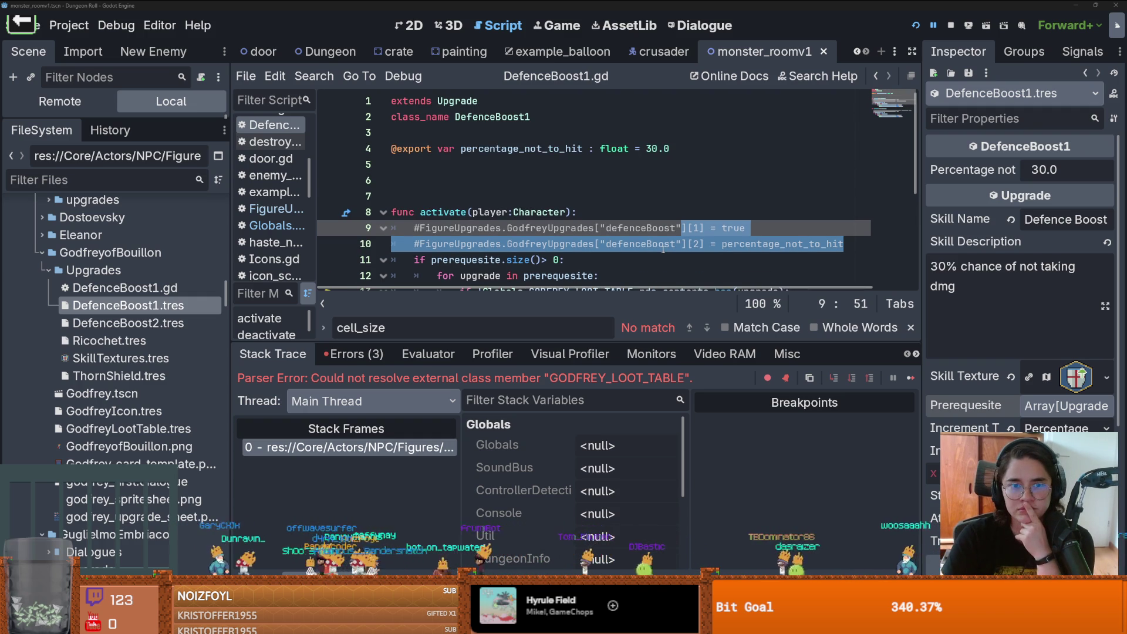
click(551, 200)
key(BackSpace)
key(BackSpace)
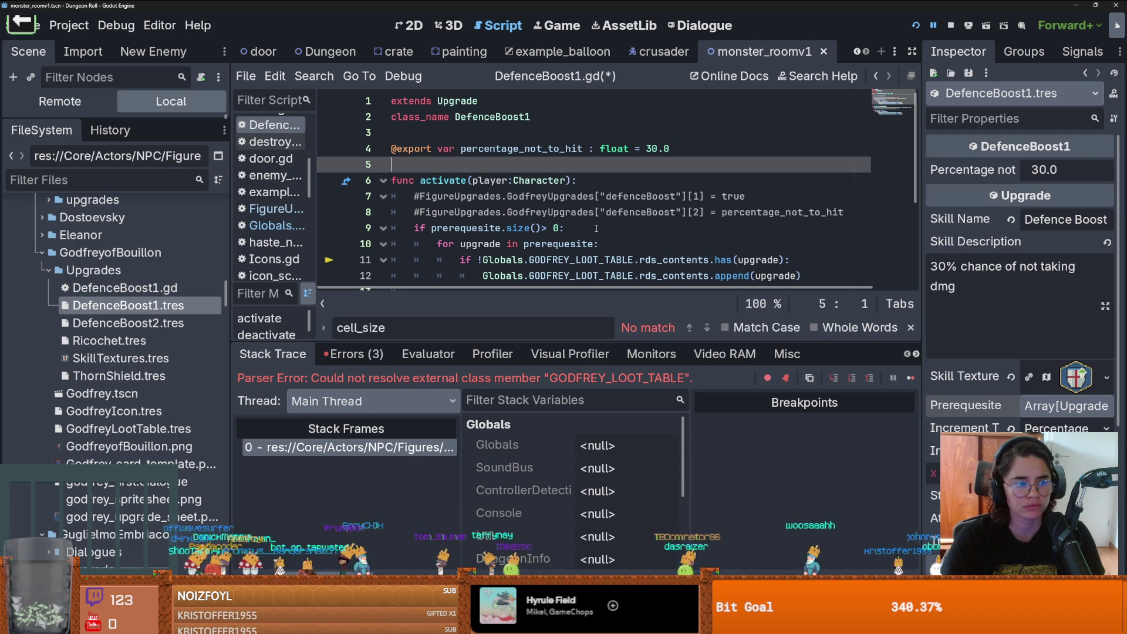
Replace the word prerequesite on line 9 using the autocomplete suggestion
scroll(574, 222, down, 1)
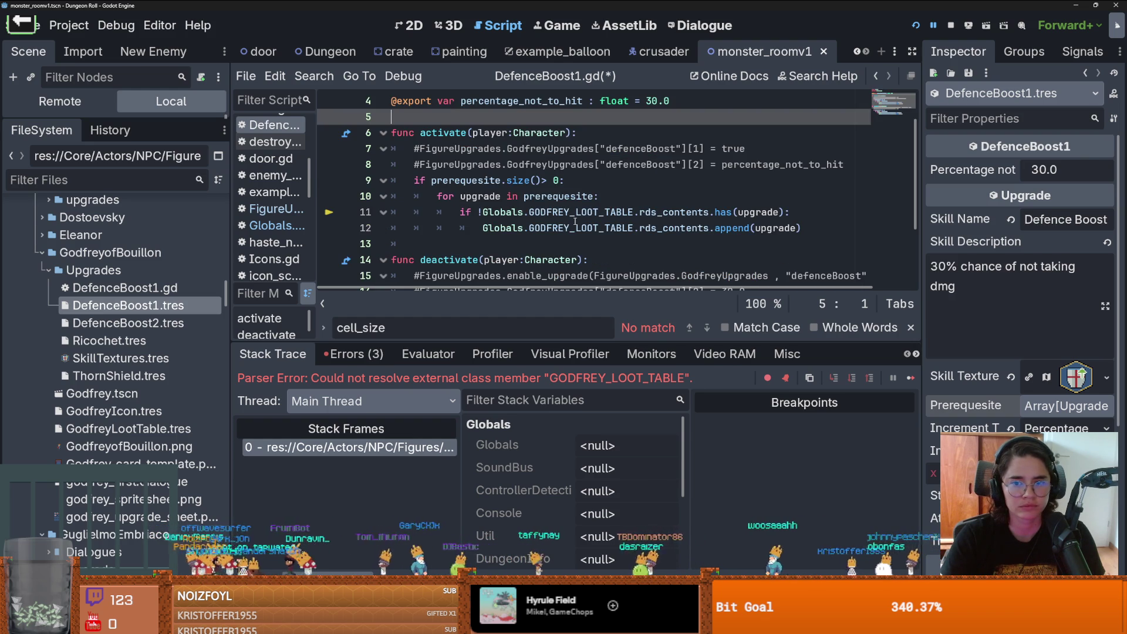
double_click(498, 180)
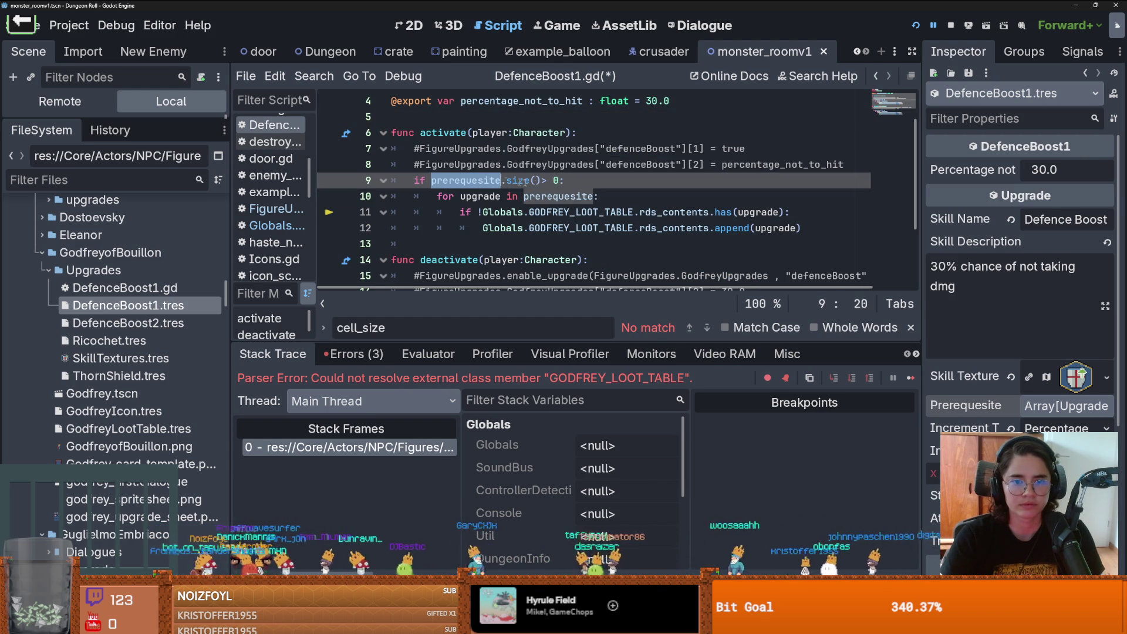
text(o)
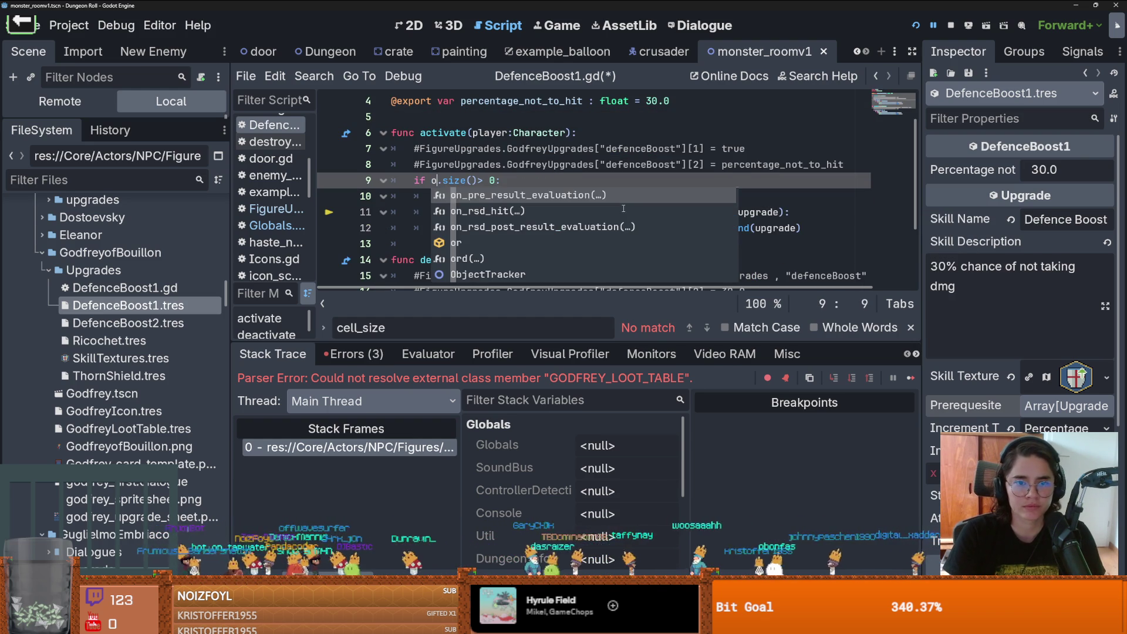
key(BackSpace)
text(pr)
key(Return)
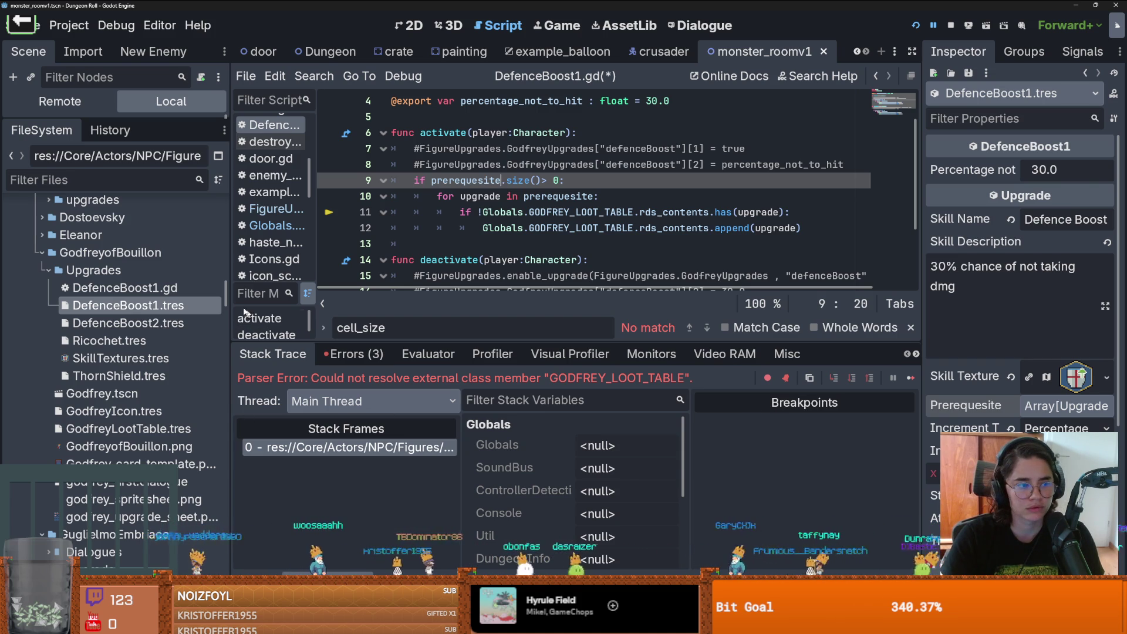
Look over the commented line in deactivate, then switch to the Globals.gd script
click(623, 239)
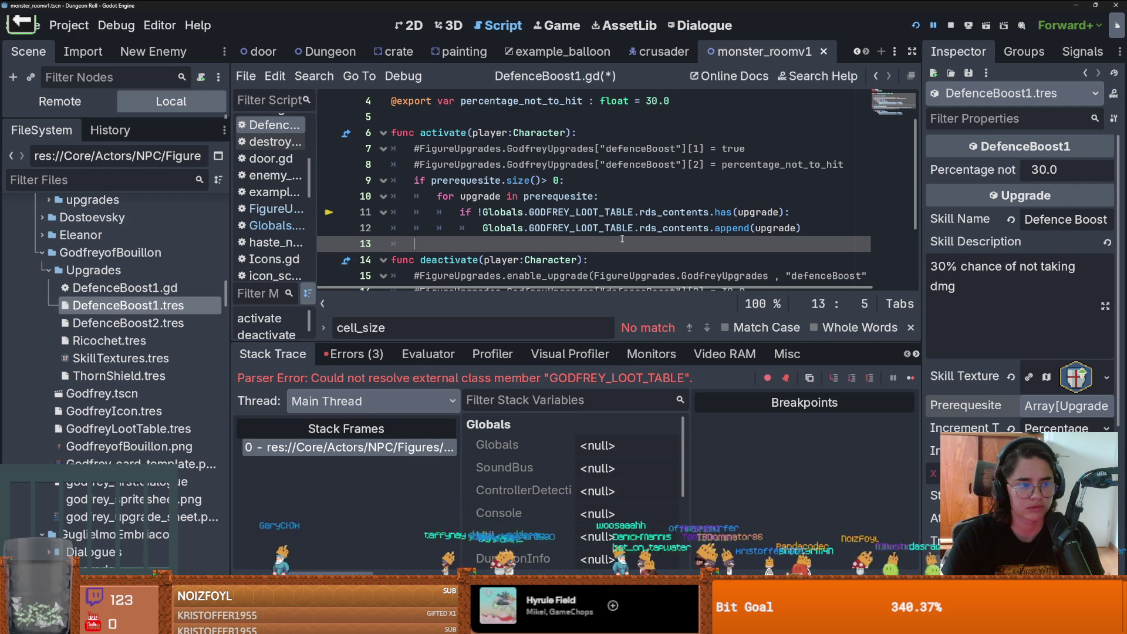
scroll(621, 239, down, 1)
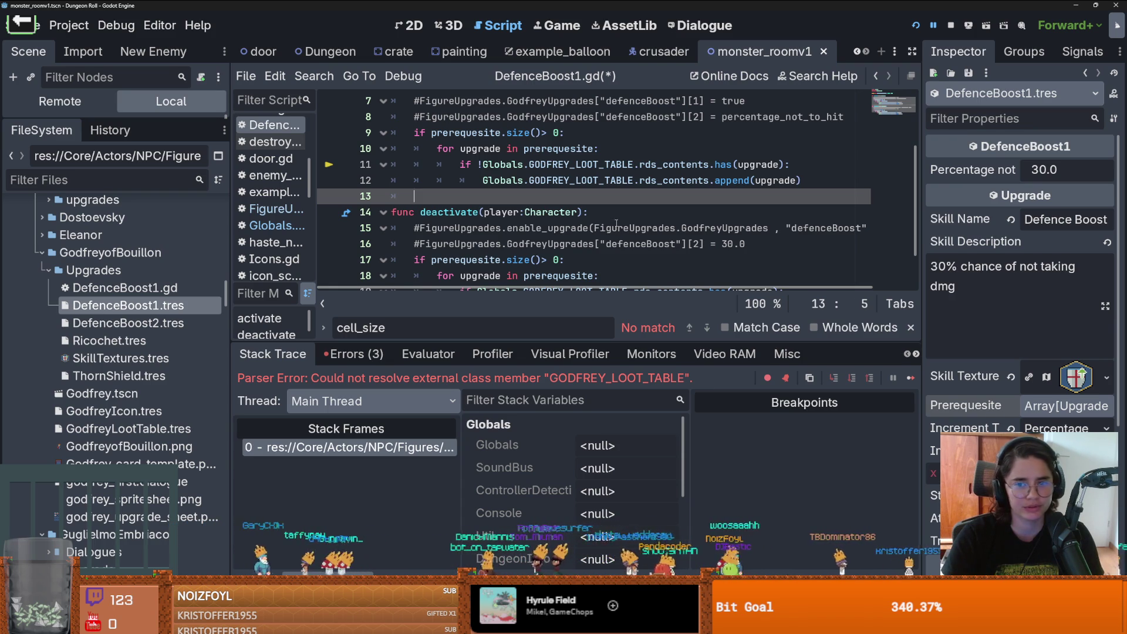
click(609, 228)
scroll(617, 227, up, 1)
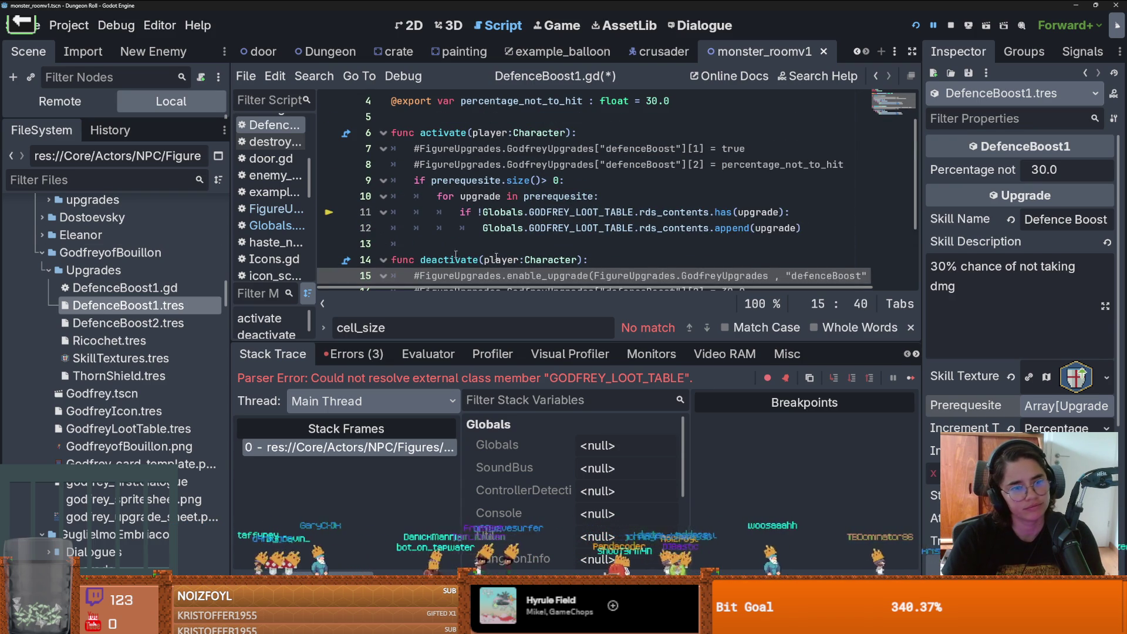
ctrl+click(504, 213)
scroll(506, 217, down, 6)
scroll(507, 216, down, 12)
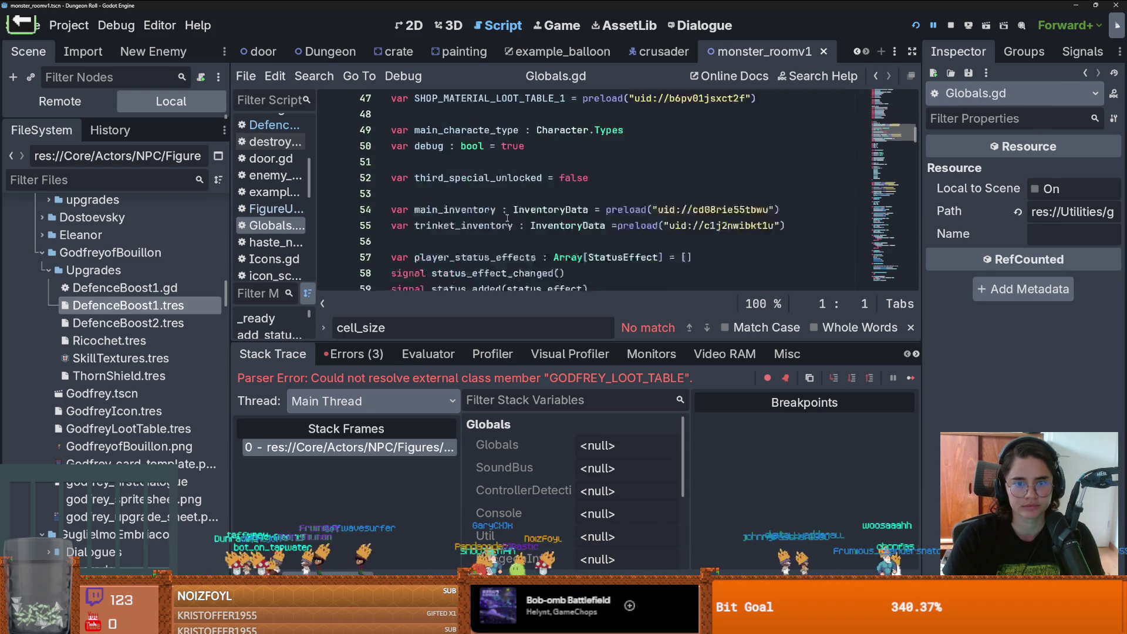
scroll(507, 217, down, 10)
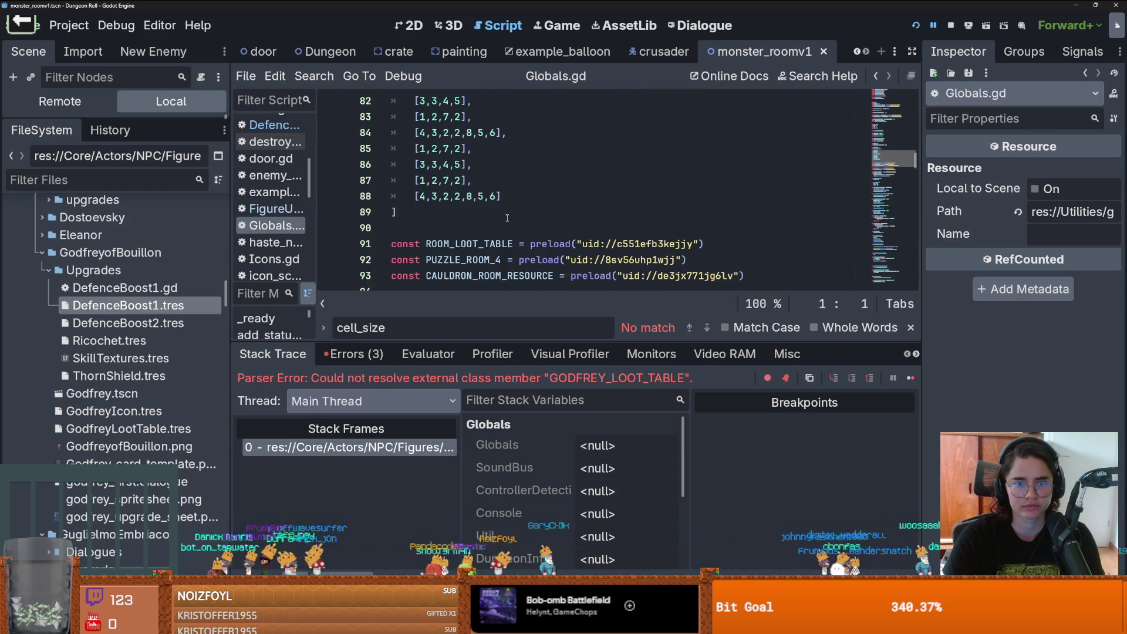
drag(711, 164, 392, 164)
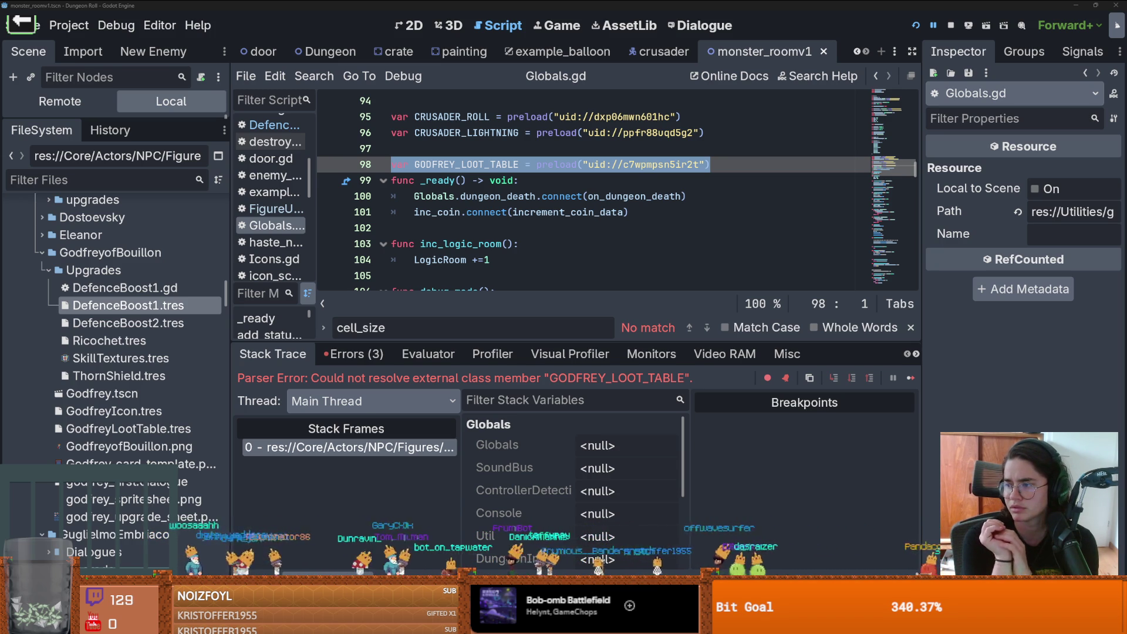
scroll(733, 234, down, 5)
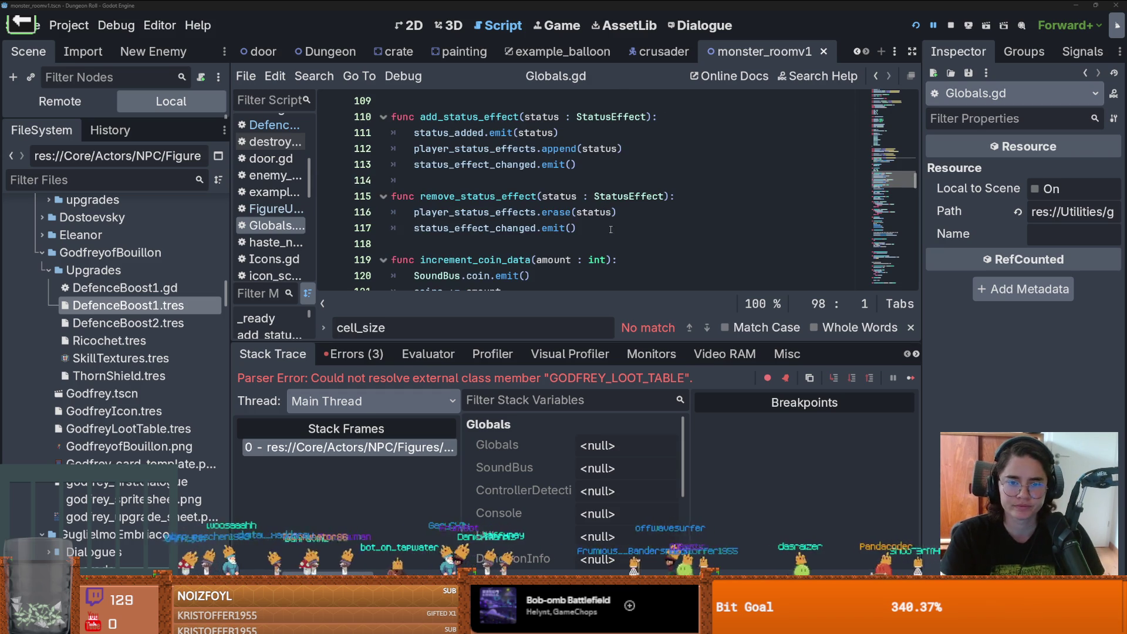
click(733, 229)
double_click(162, 289)
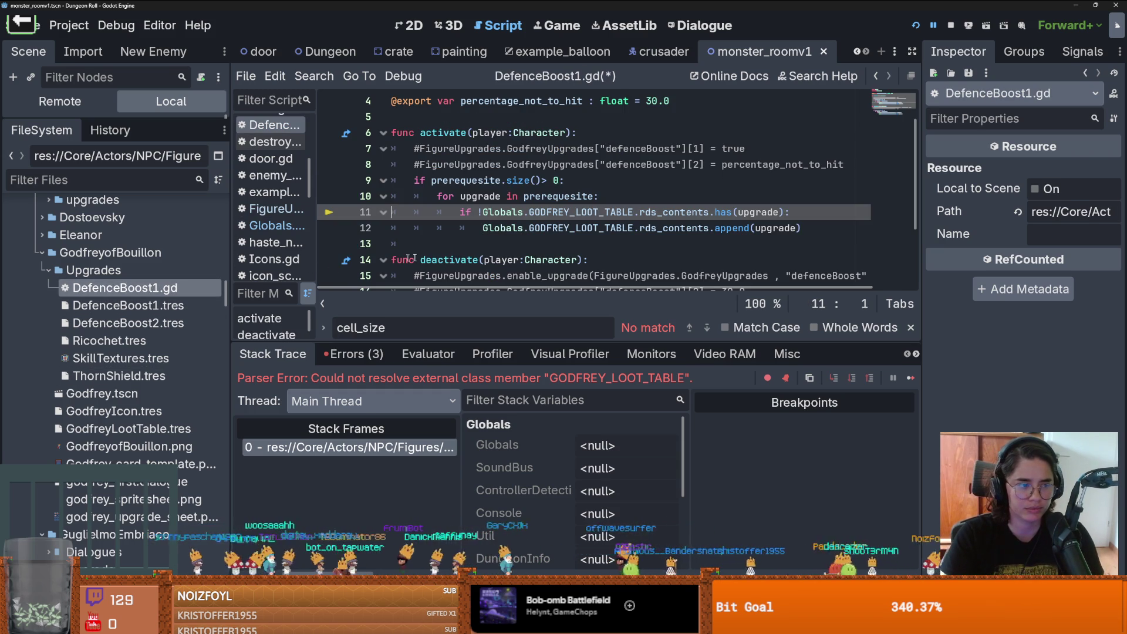
Run Find in Files on Globals.GODFREY_LOOT_TABLE, which lists four matches in DefenceBoost1.gd
drag(497, 339, 497, 435)
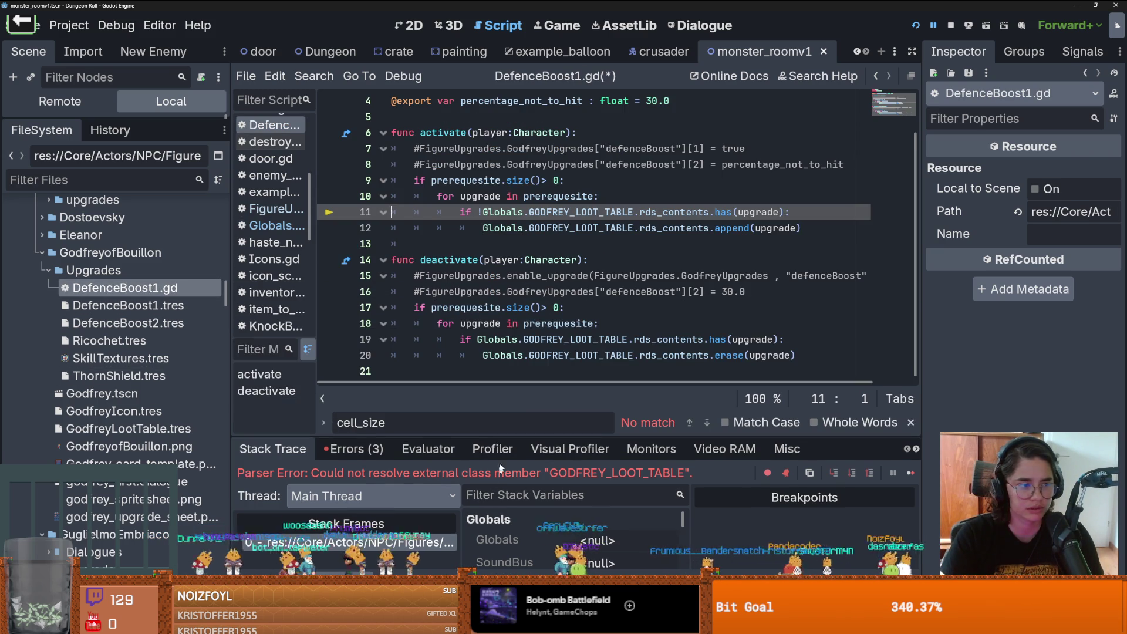
click(611, 259)
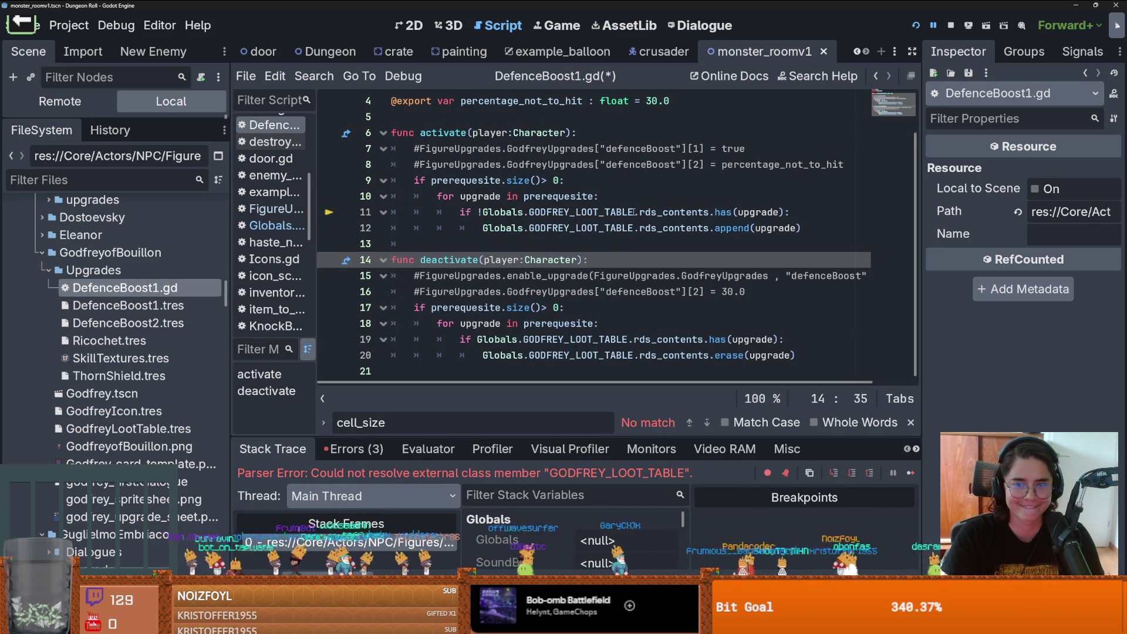
drag(634, 212, 483, 212)
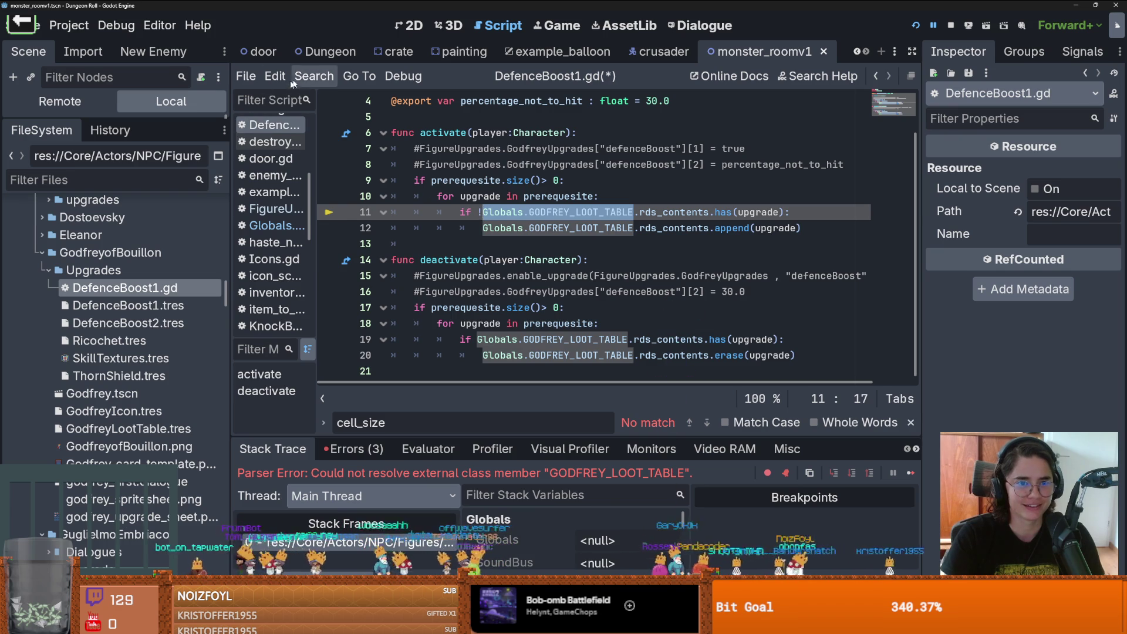
click(315, 76)
click(329, 171)
click(551, 374)
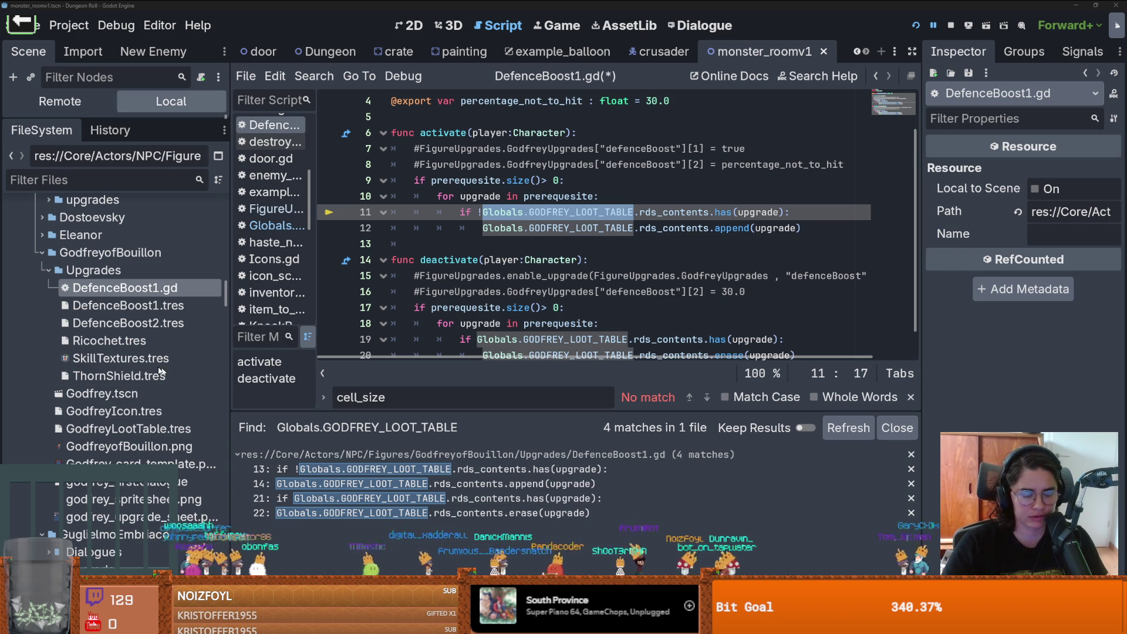
scroll(140, 368, up, 5)
Clear the old cell_size search text, enlarge the code area and narrow the file tree
scroll(139, 367, up, 4)
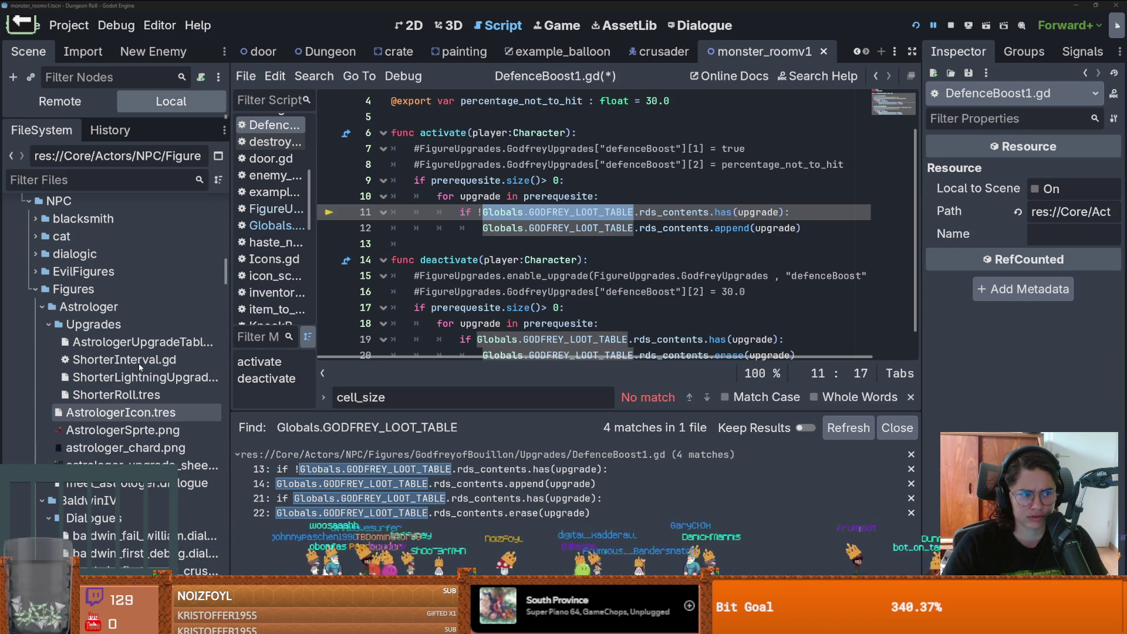
click(139, 363)
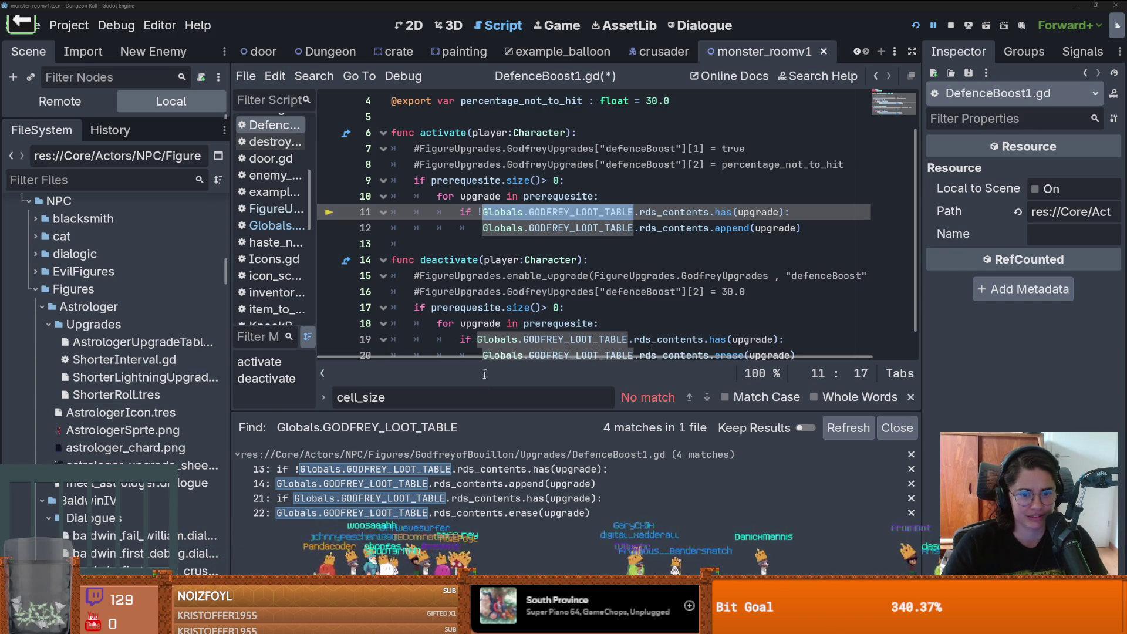
double_click(463, 401)
key(BackSpace)
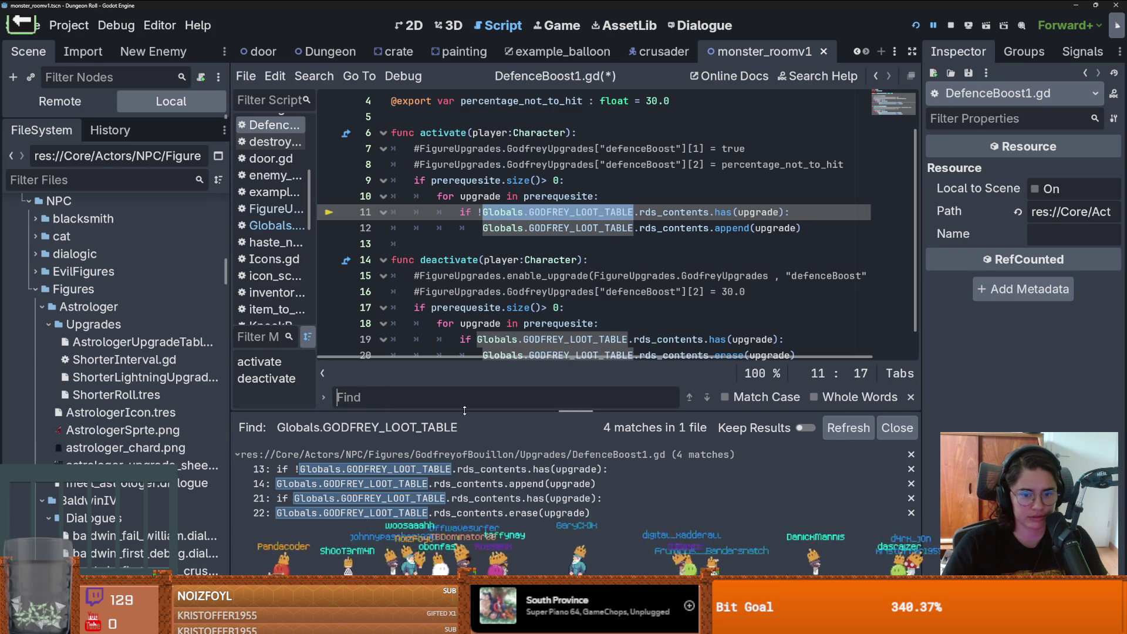
drag(461, 415, 312, 459)
drag(235, 387, 206, 387)
Collapse the Astrologer, BaldwinIV and GodfreyofBouillon folders in the file tree
click(48, 324)
click(42, 306)
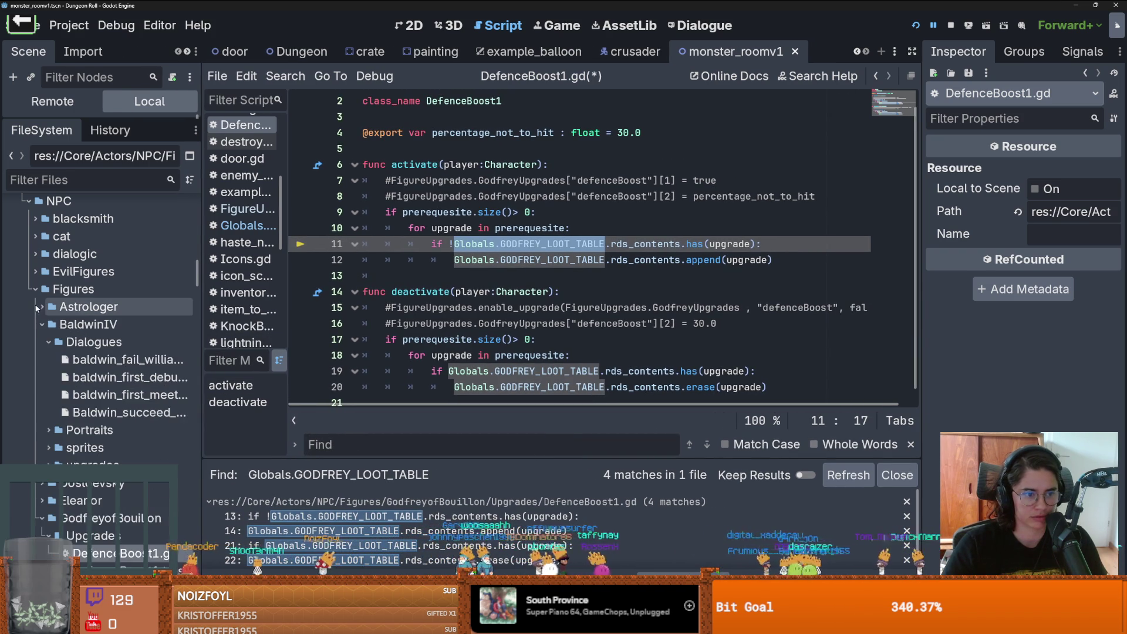
click(29, 287)
scroll(48, 340, down, 5)
scroll(47, 339, up, 5)
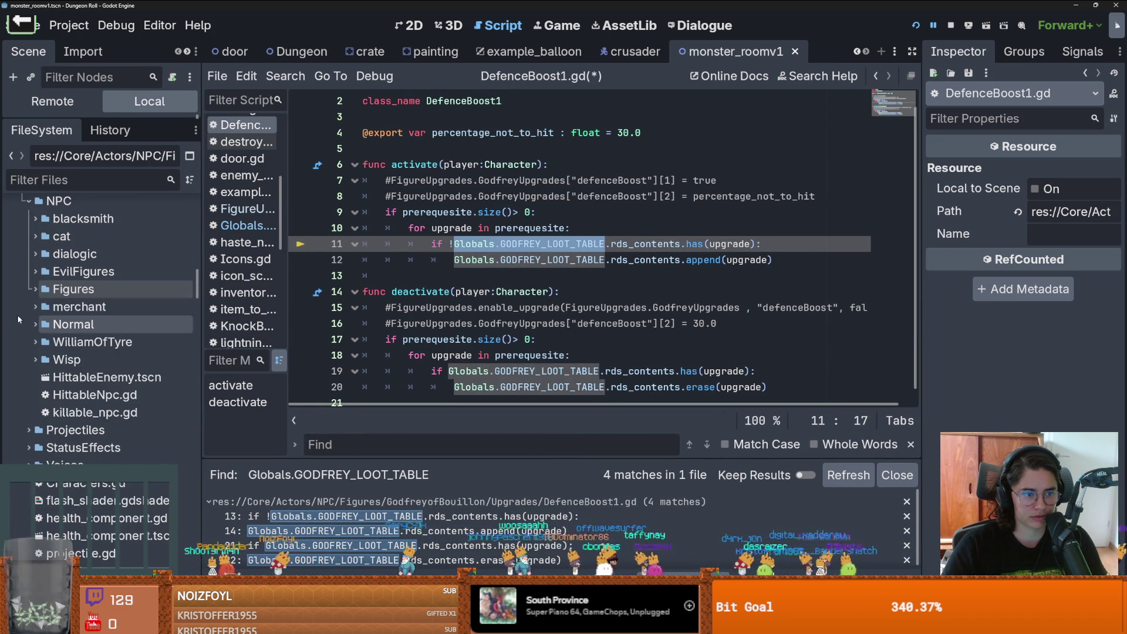
click(34, 288)
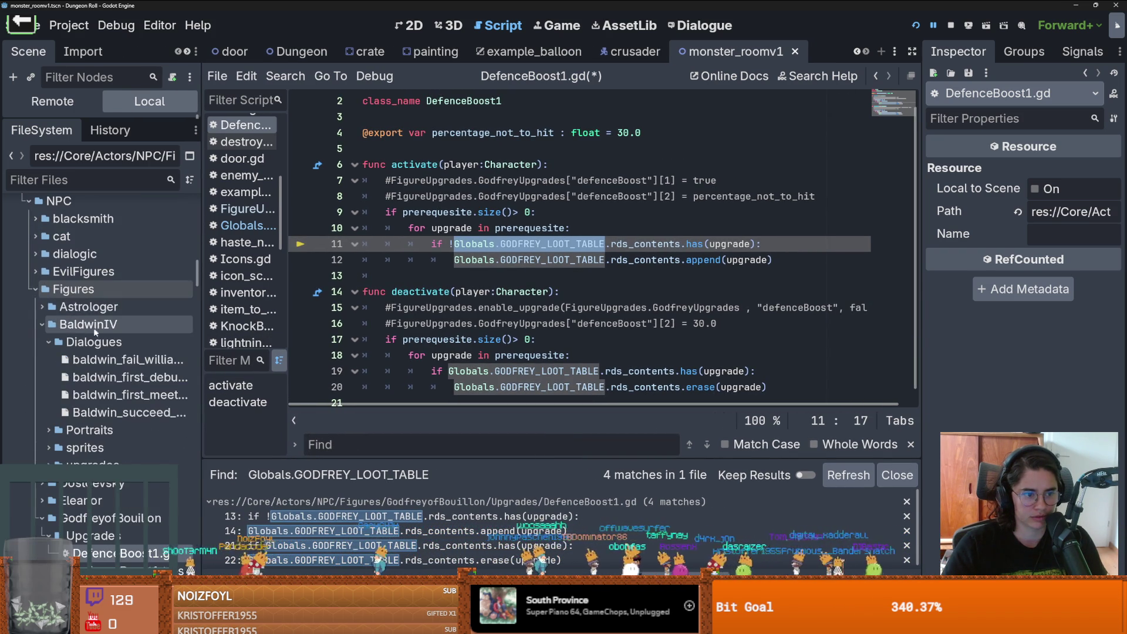
click(47, 342)
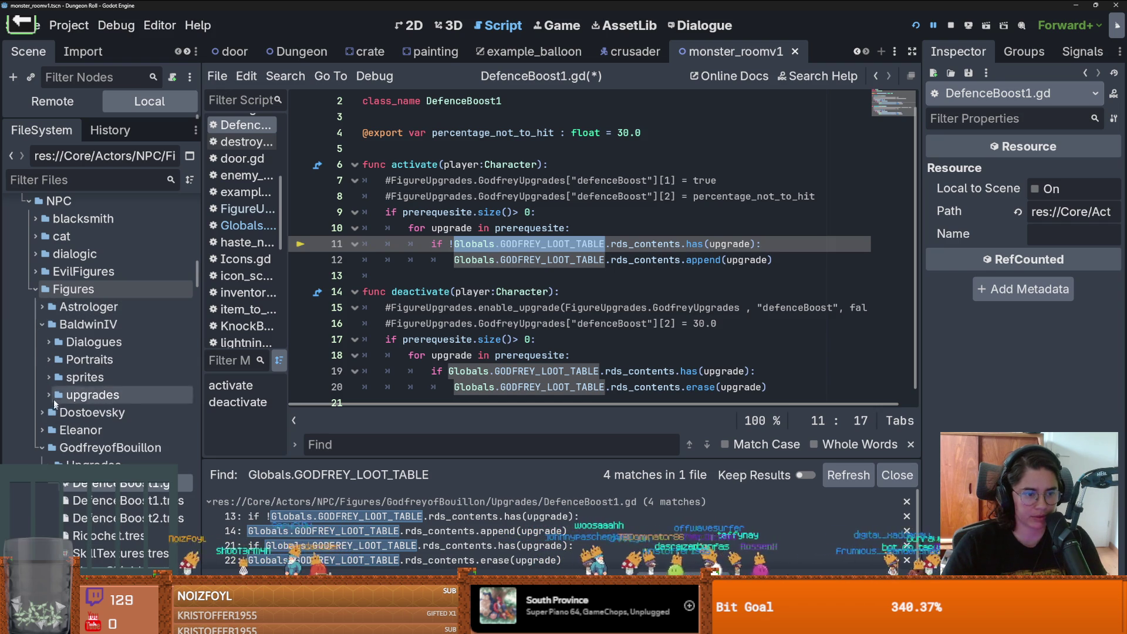
click(40, 324)
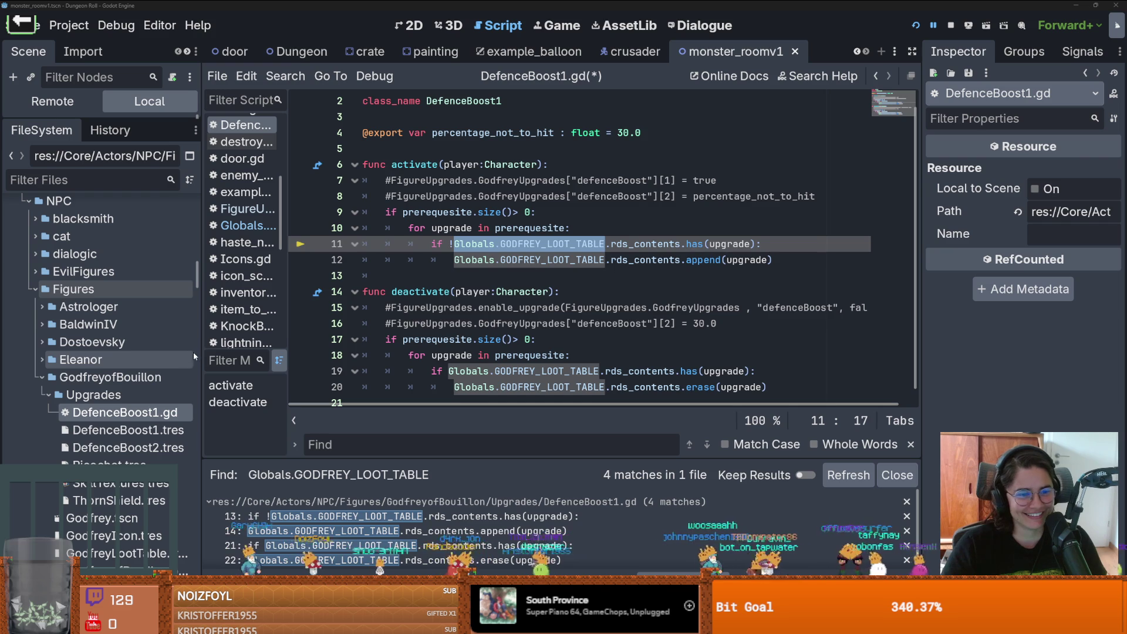
drag(200, 352, 166, 352)
click(40, 377)
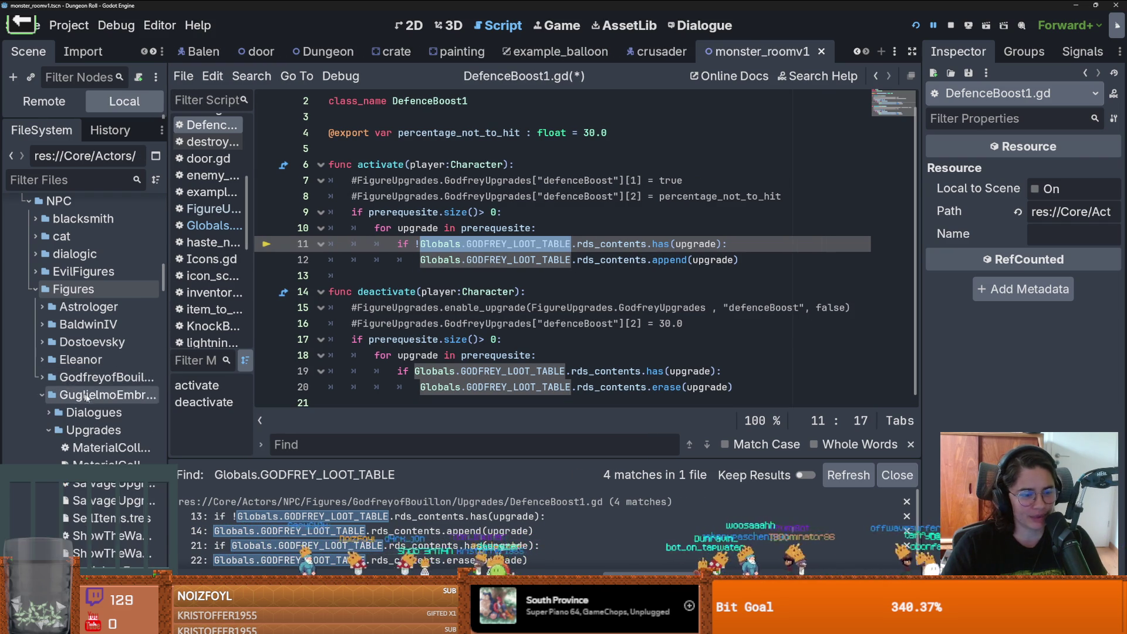
Save the script, dismiss the Load Errors message, widen the file browser and collapse GuglielmoEmbriaco
key(ctrl+s)
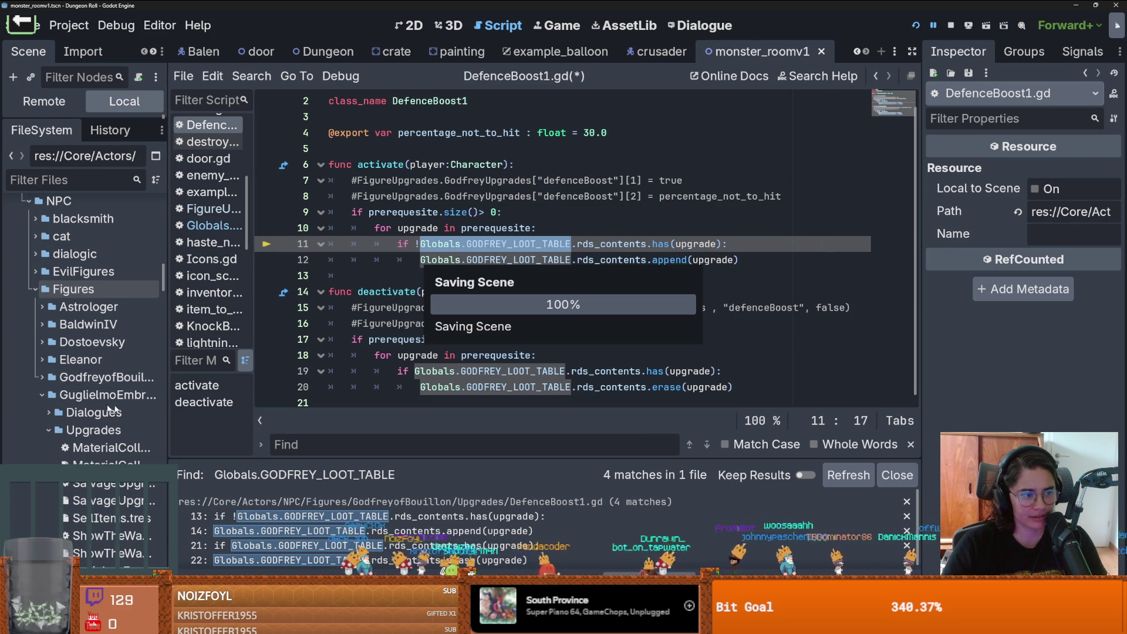
click(578, 429)
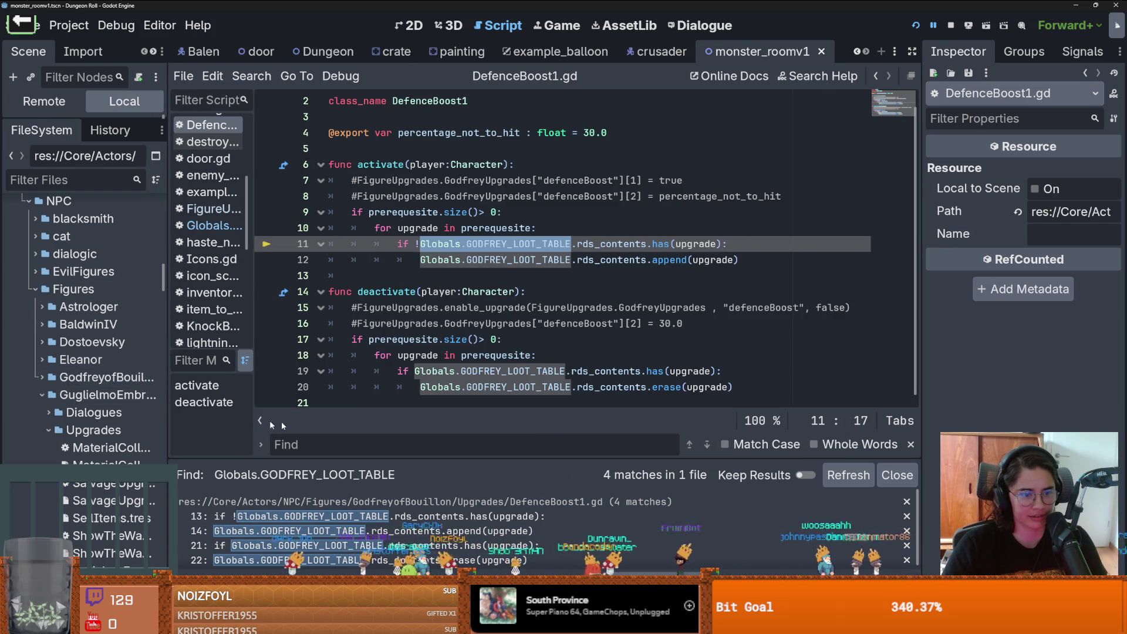
drag(167, 319, 261, 319)
click(41, 395)
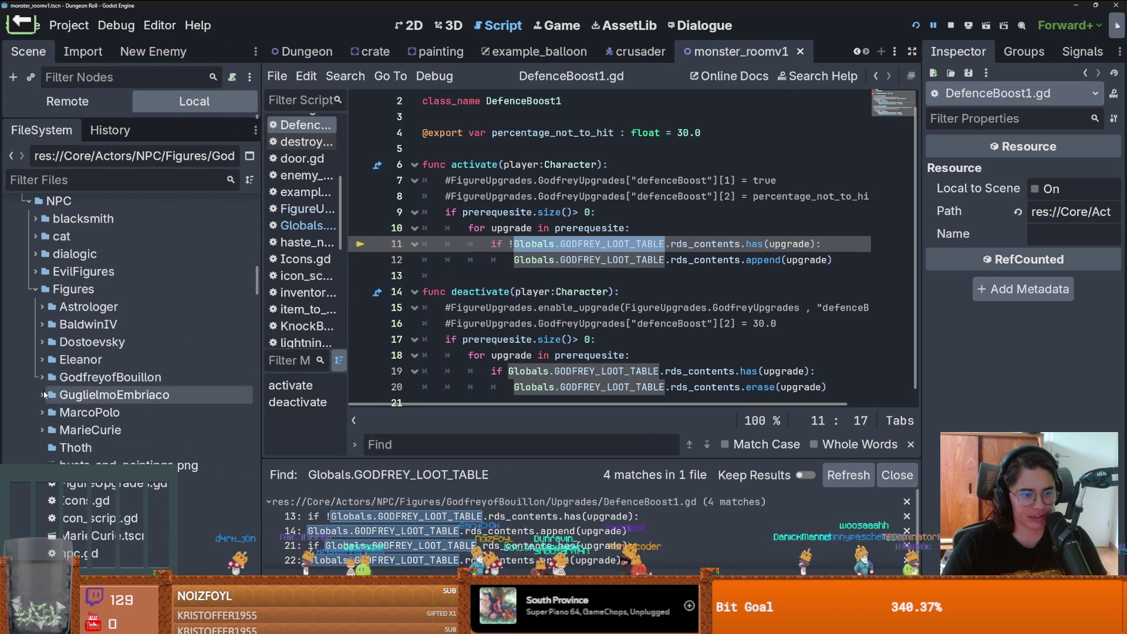
key(ctrl+s)
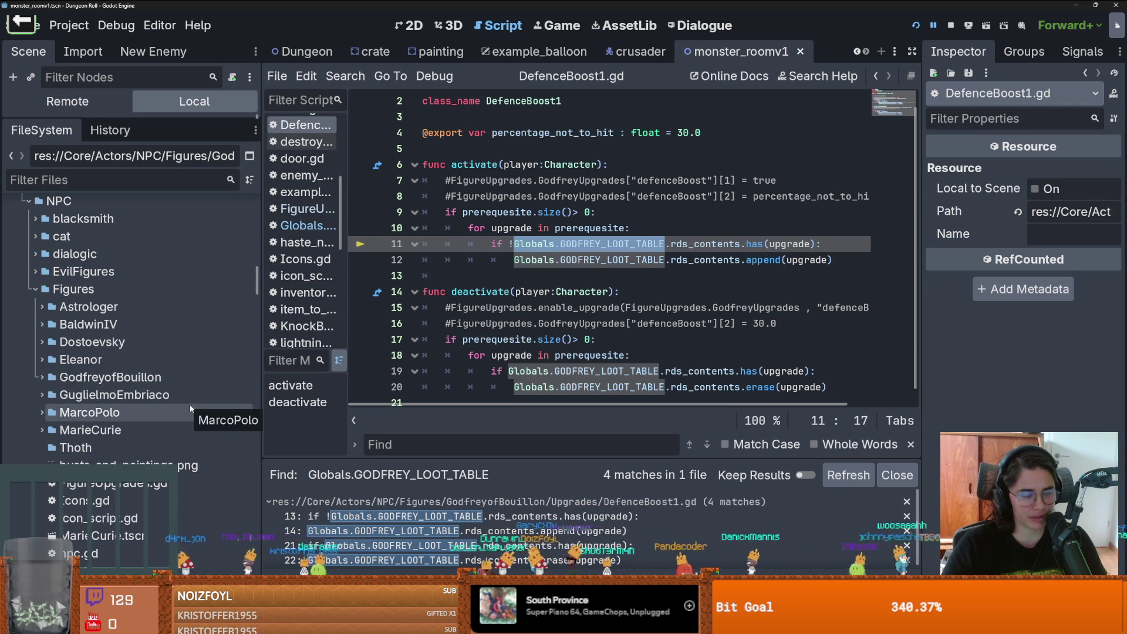
Expand GodfreyofBouillon to check its upgrade files, collapse it again and save
click(49, 378)
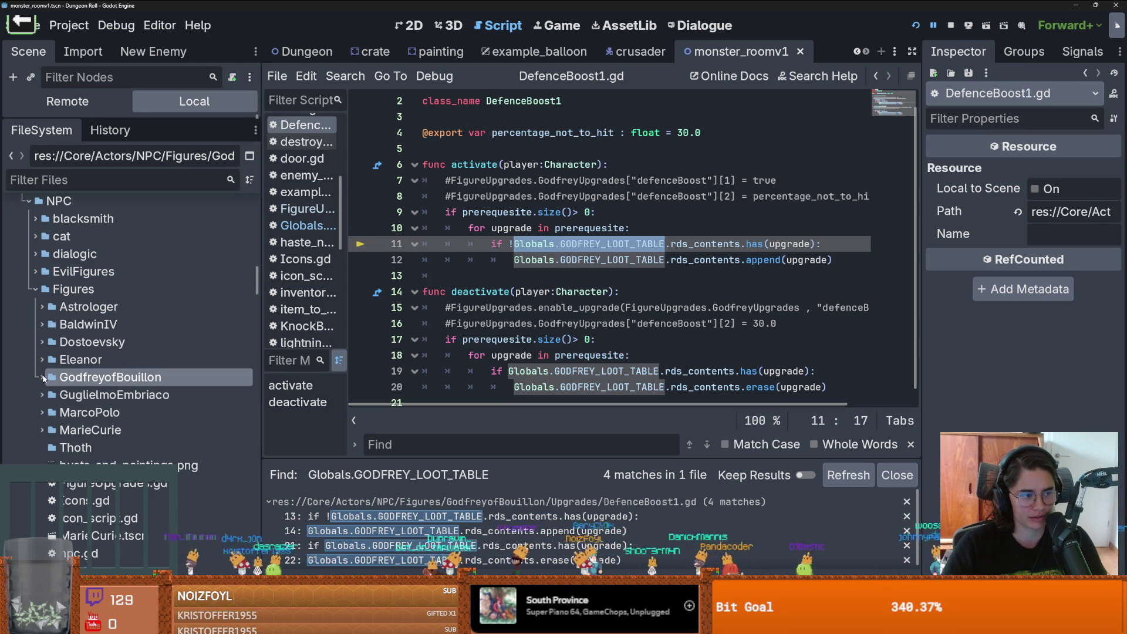
click(44, 378)
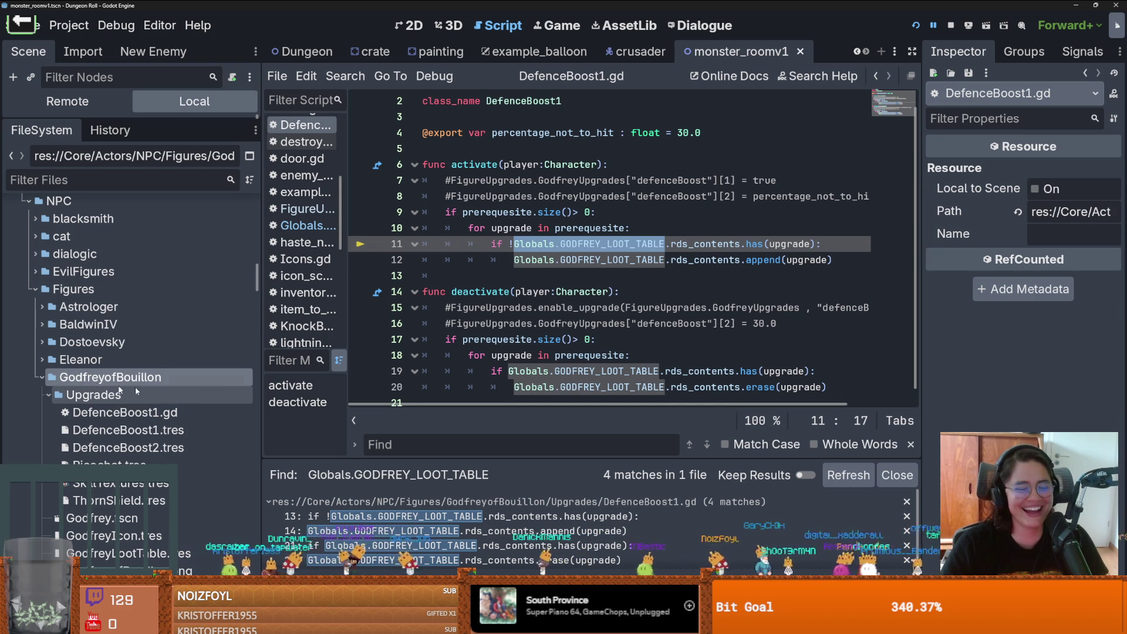
click(37, 379)
key(ctrl+s)
scroll(129, 370, down, 2)
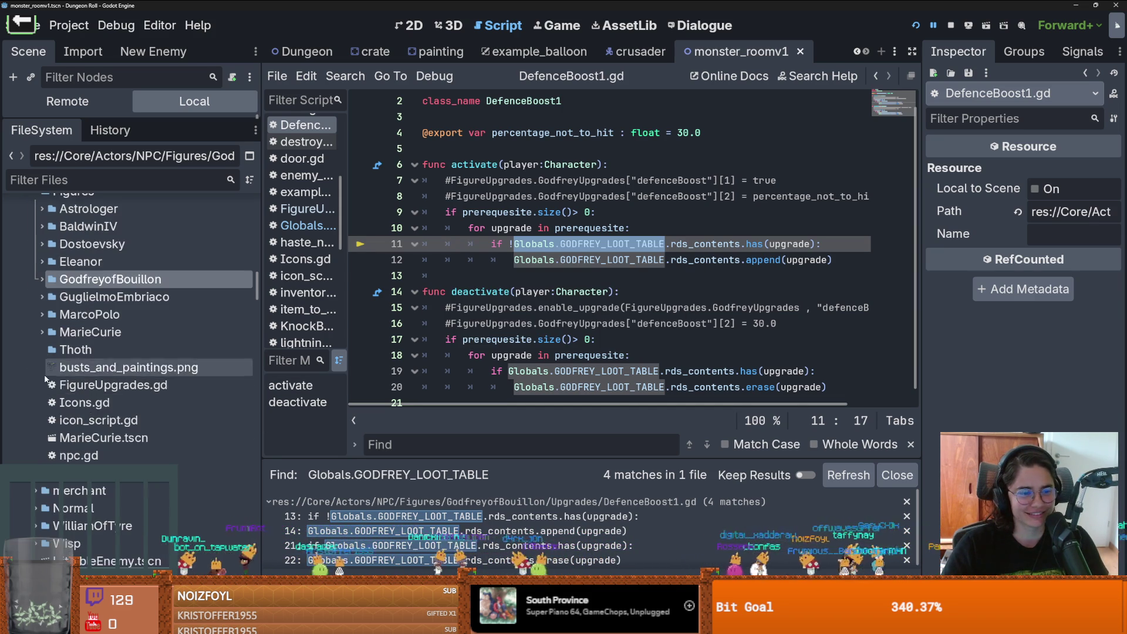
scroll(106, 387, up, 1)
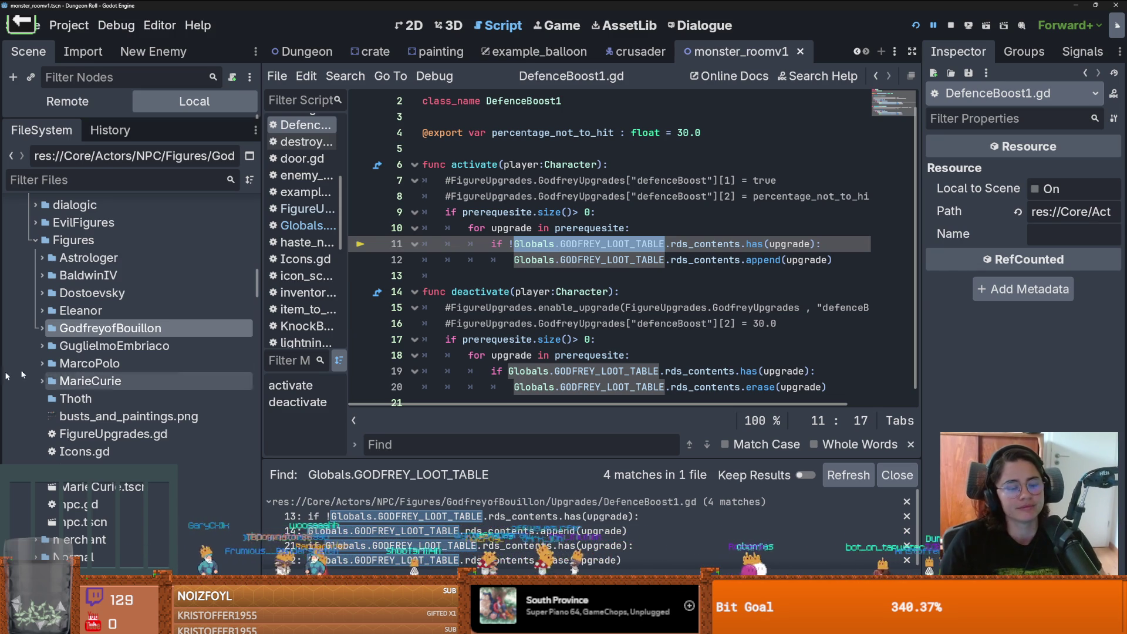
Put the cursor on line 14 in deactivate and show the debugger's Errors (3) list
click(705, 292)
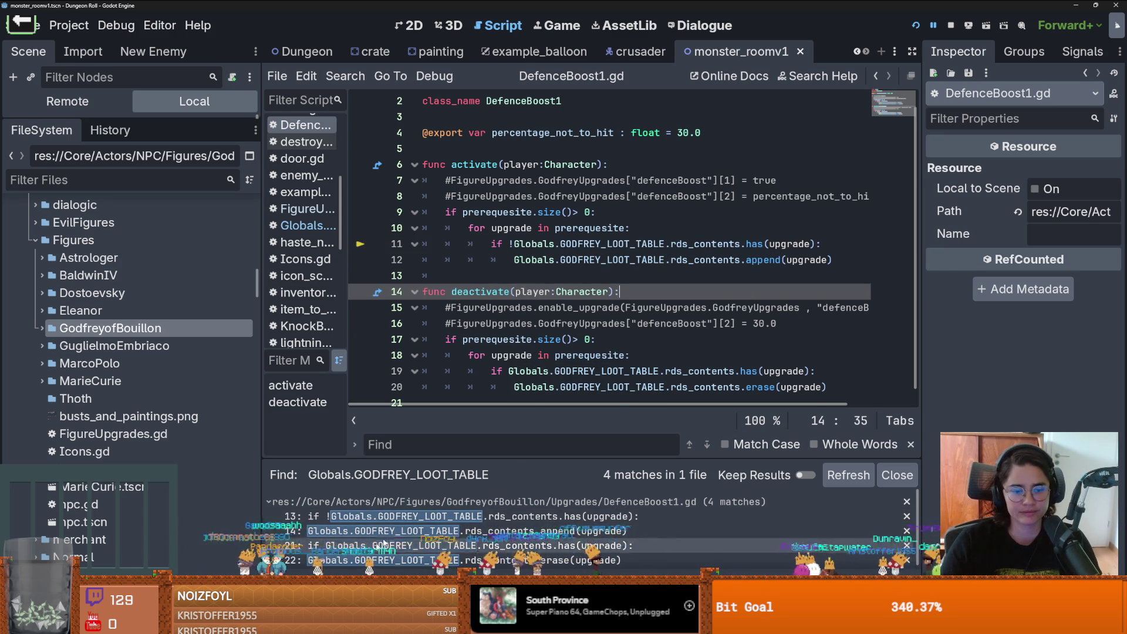
click(385, 448)
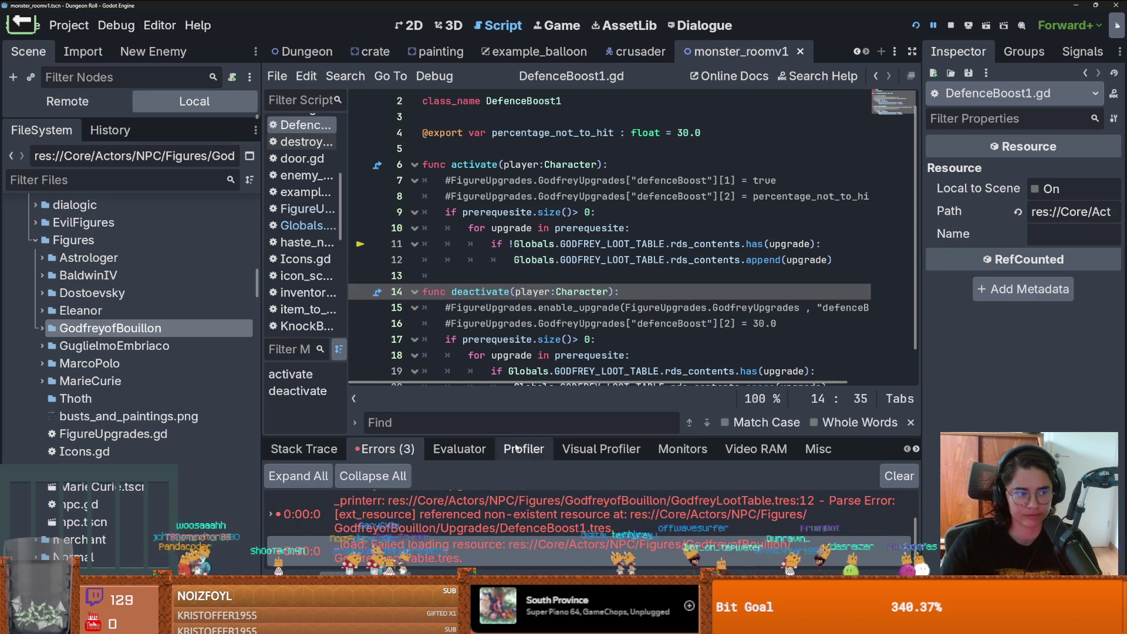
Enlarge the debugger to read the missing DefenceBoost1.tres errors, shrink it back and save
drag(531, 438, 529, 260)
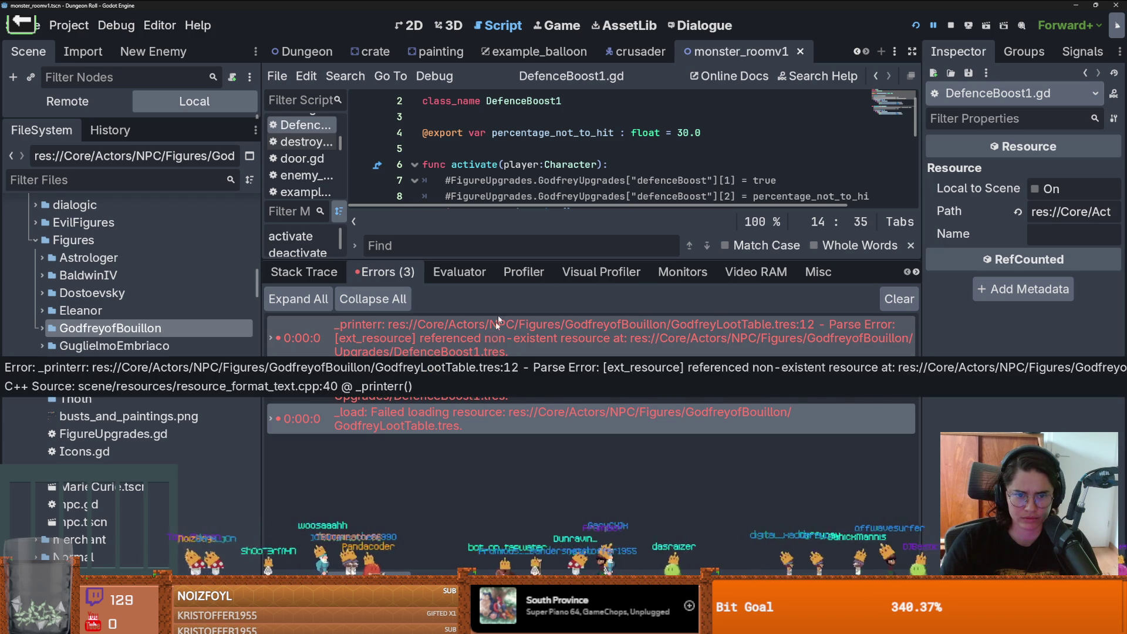
drag(501, 259, 501, 412)
click(526, 212)
key(ctrl+s)
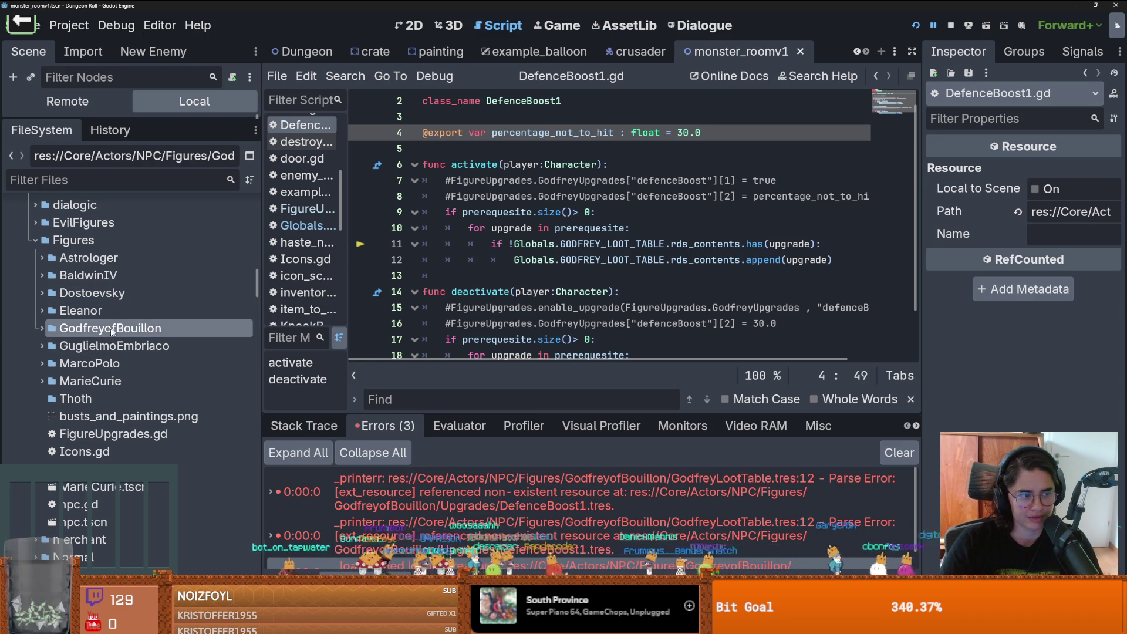
Inspect DefenceBoost1.tres under GodfreyofBouillon Upgrades, with its Percentage not to Hit at 30.0
click(39, 329)
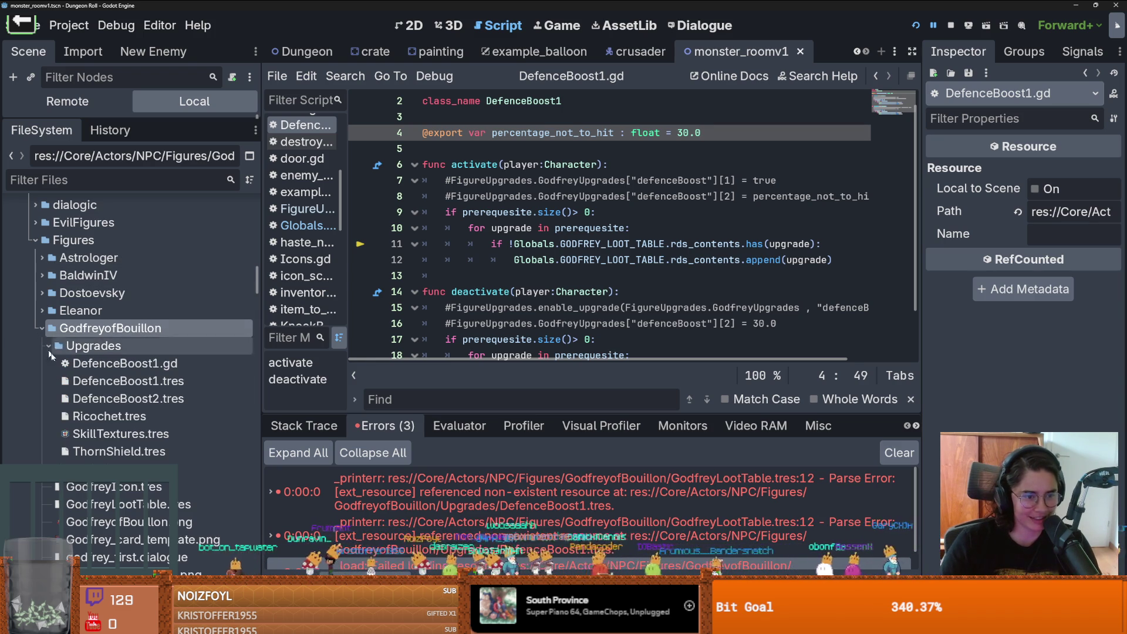
click(108, 380)
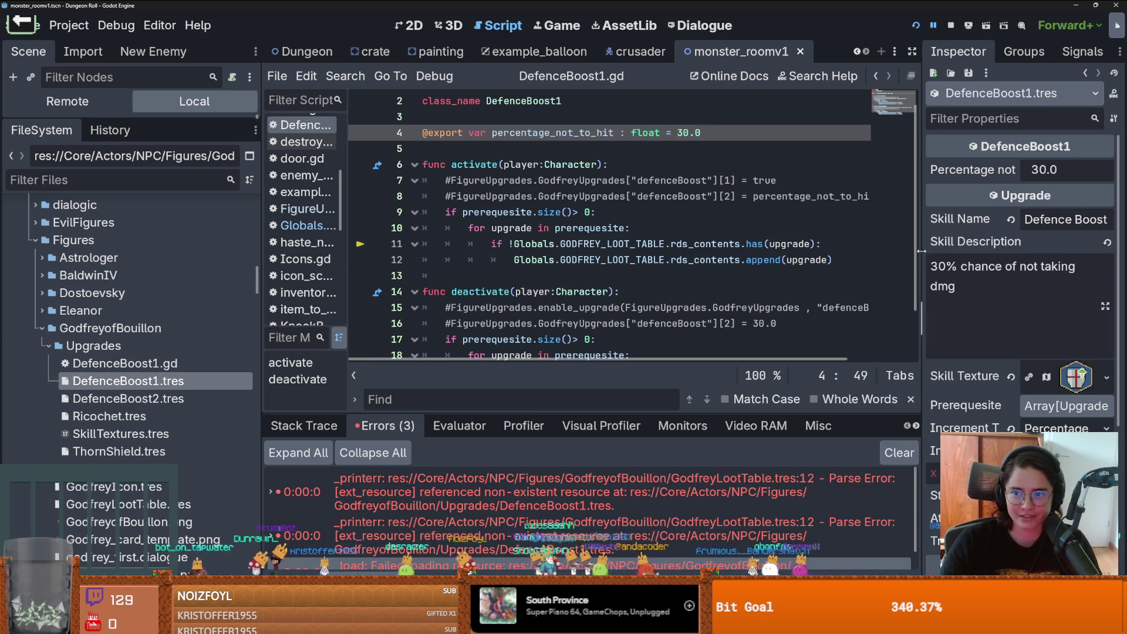
drag(922, 251, 751, 251)
click(977, 171)
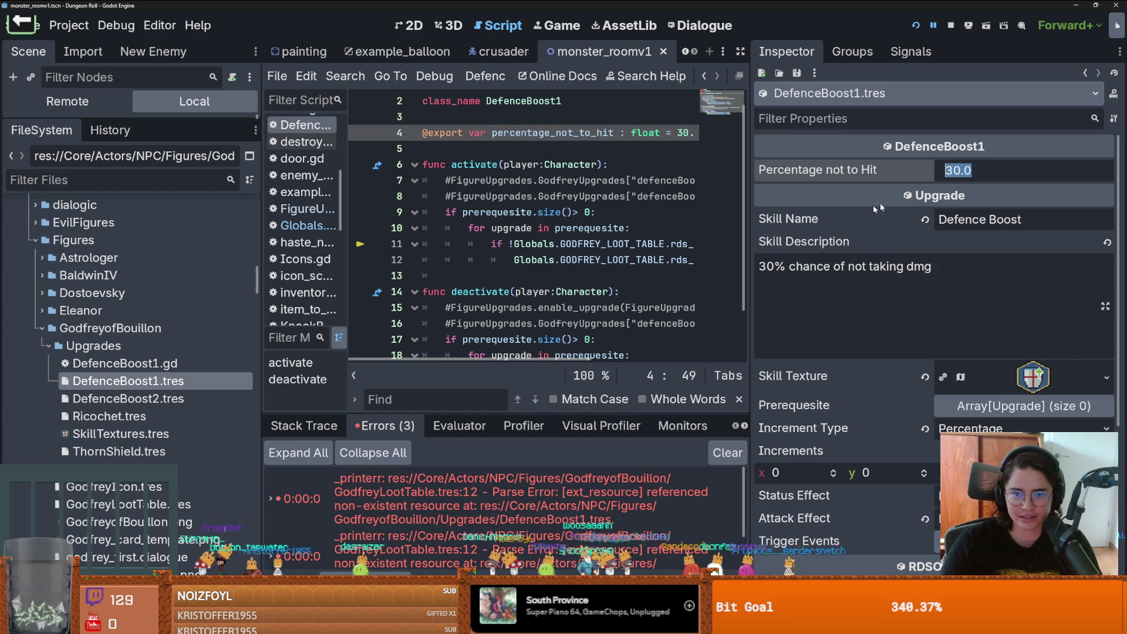
Inspect DefenceBoost2.tres (50.0 percentage not to hit), save, and dismiss the file write error
click(128, 399)
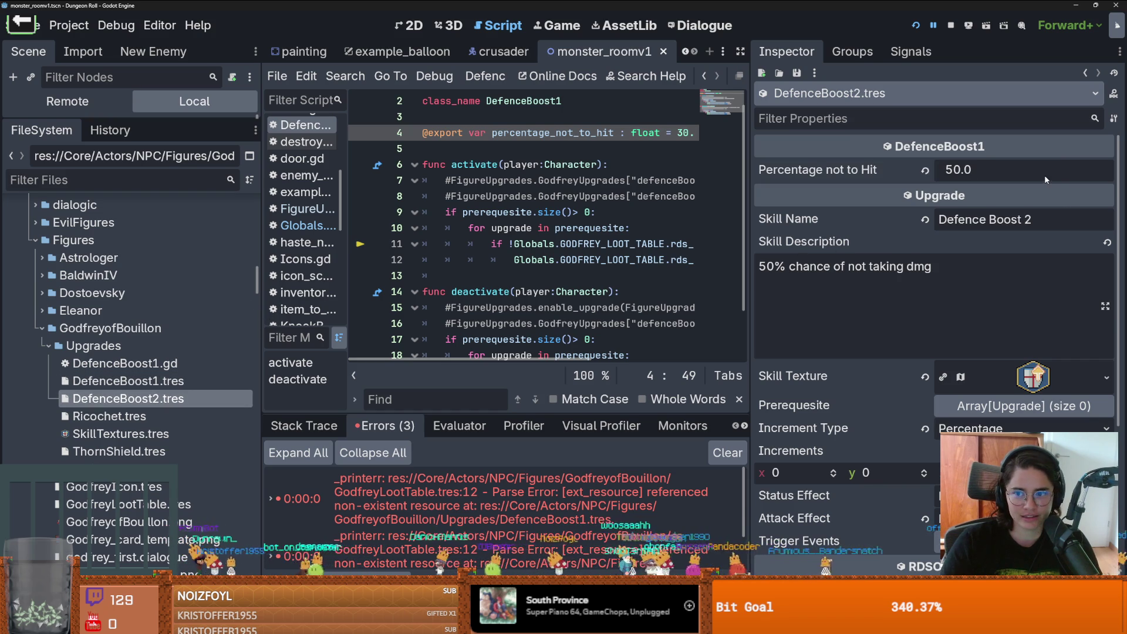
key(ctrl+s)
scroll(919, 292, down, 2)
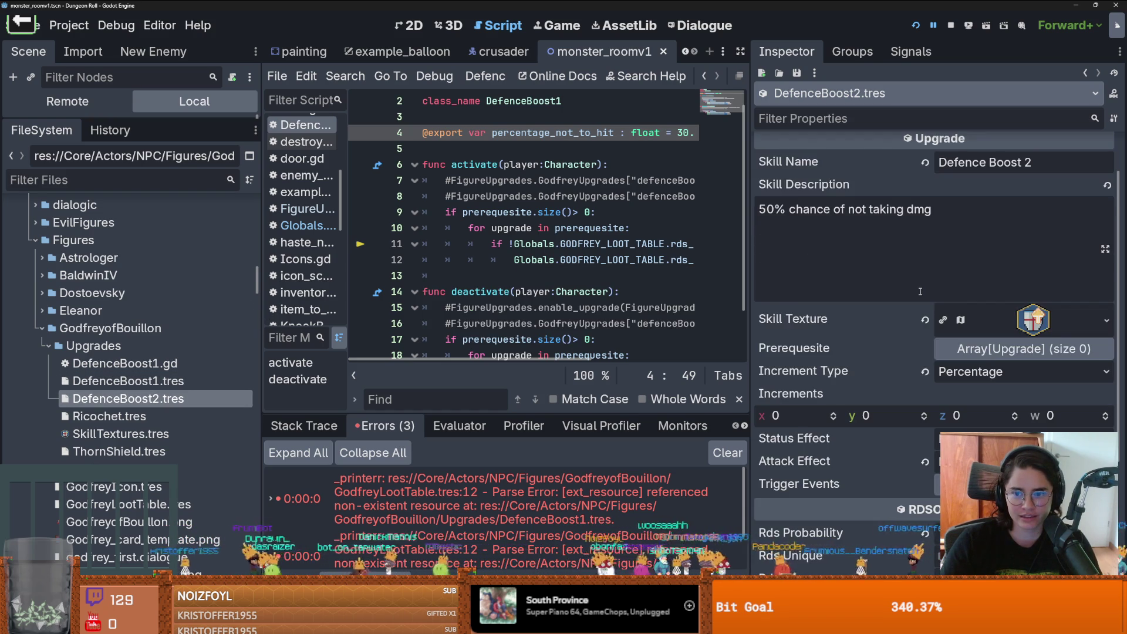
scroll(920, 292, down, 2)
scroll(920, 292, down, 5)
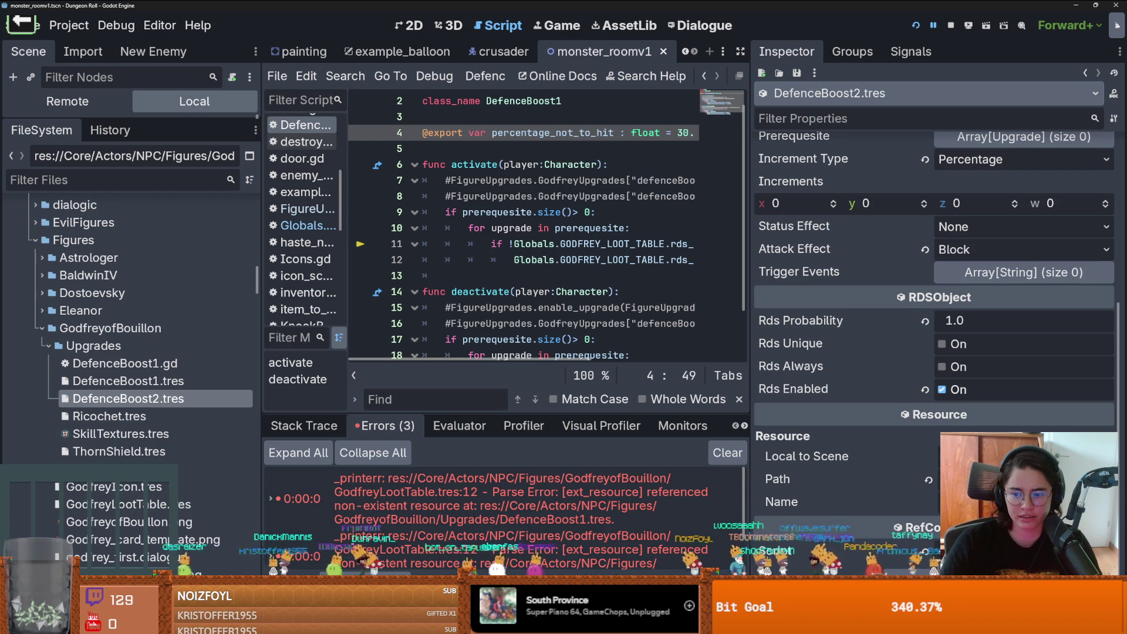
scroll(948, 415, up, 6)
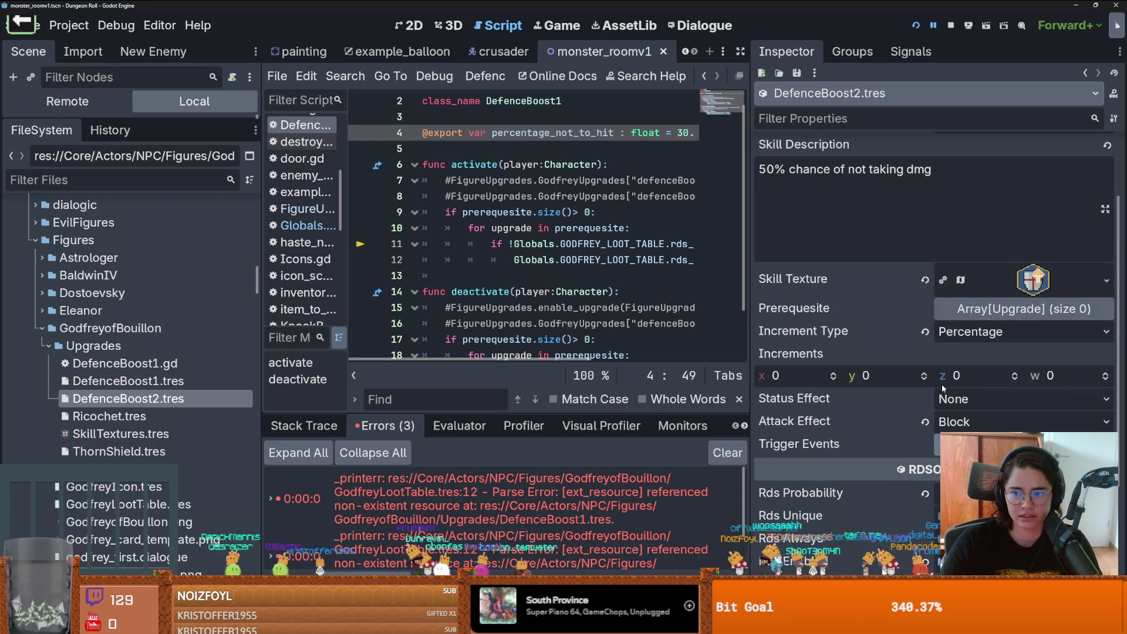
key(ctrl+s)
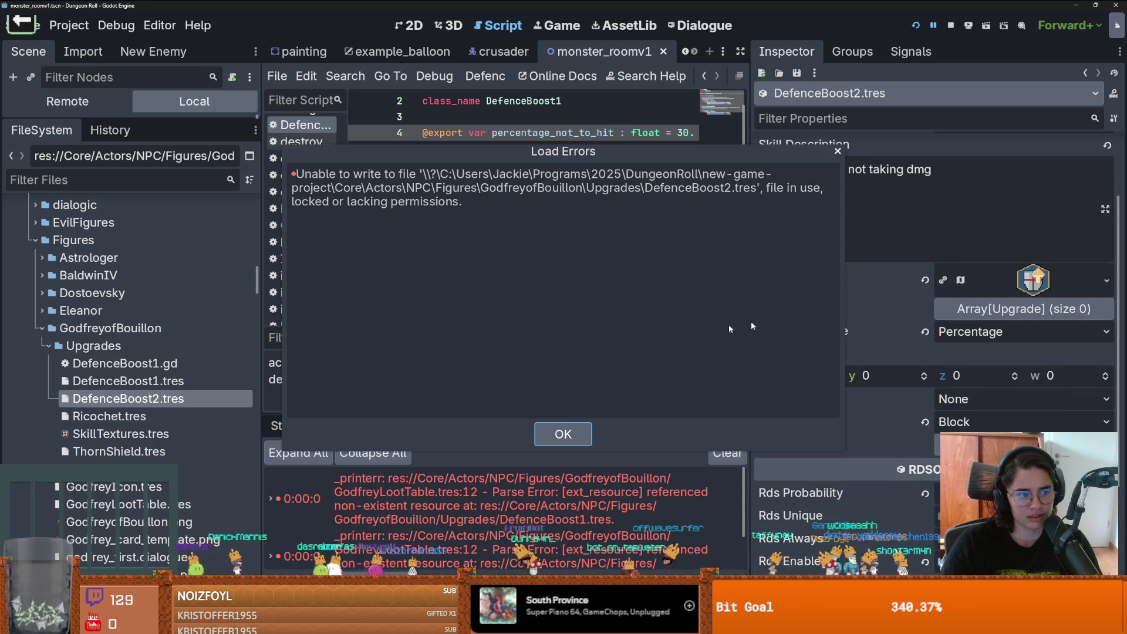
click(562, 433)
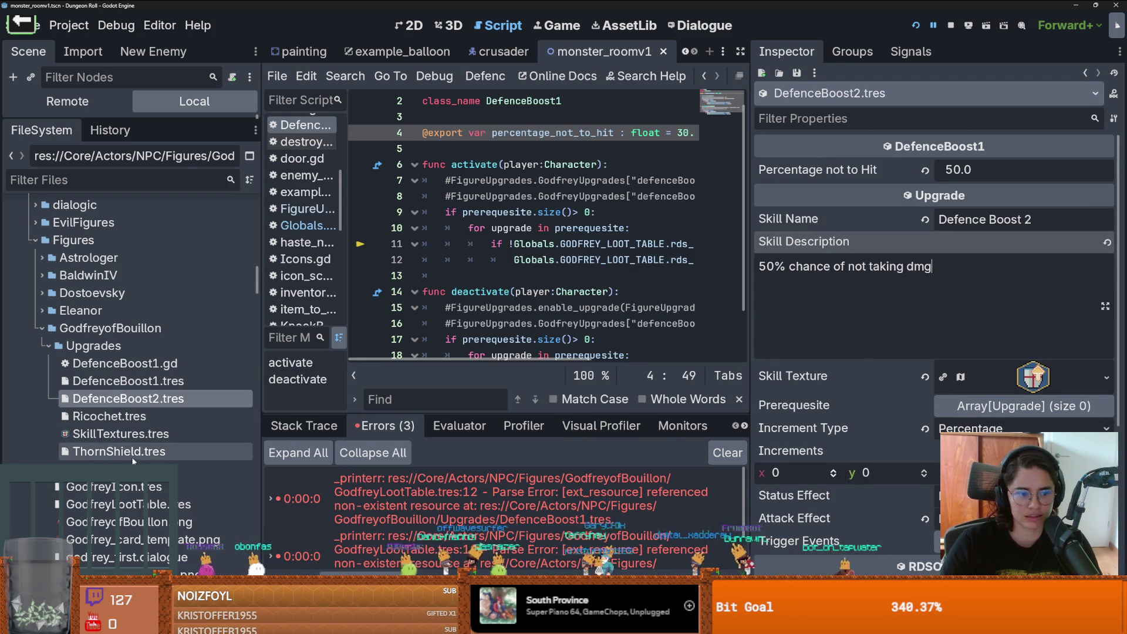
Inspect the GodfreyLootTable.tres and GodfreyIcon.tres resources, then collapse the Upgrades folder
scroll(145, 437, down, 3)
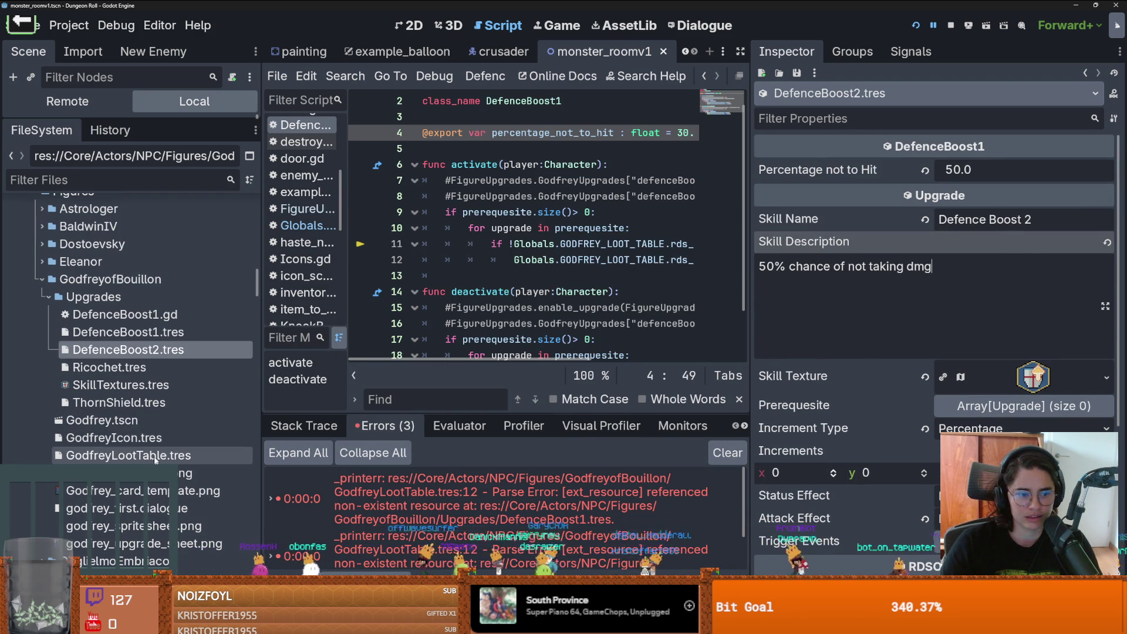
click(129, 456)
scroll(803, 281, up, 2)
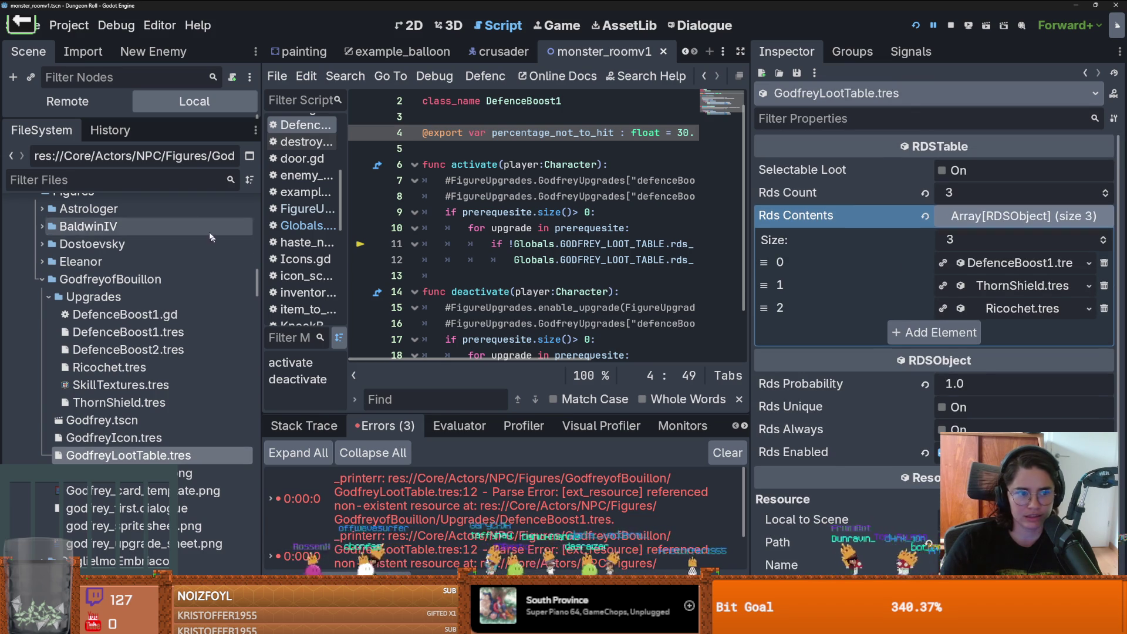
scroll(220, 394, down, 3)
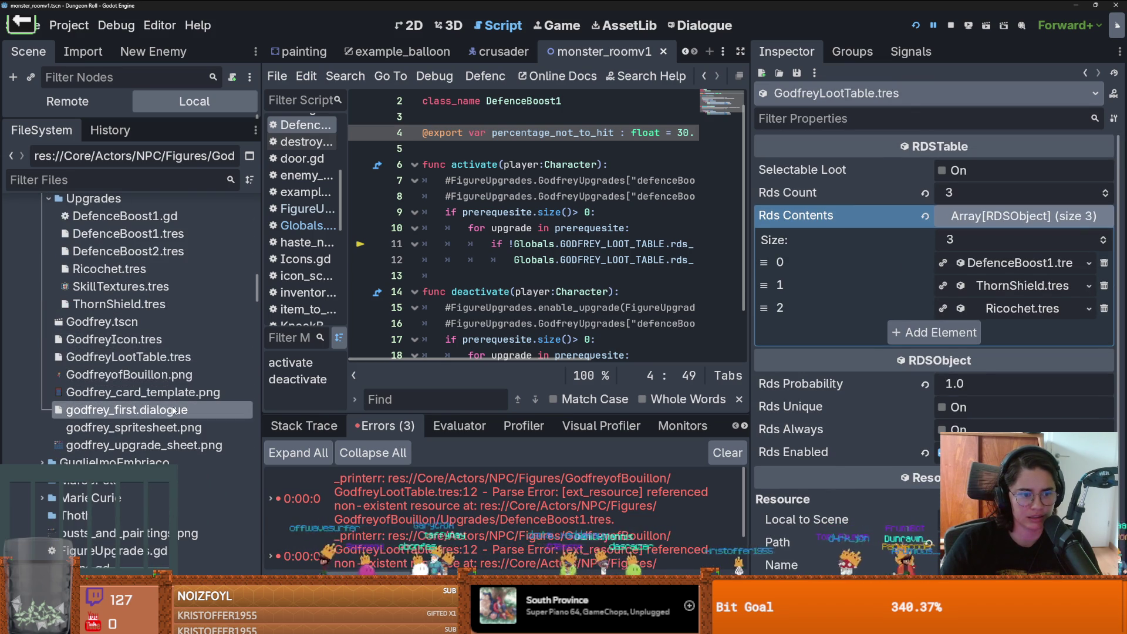
click(113, 340)
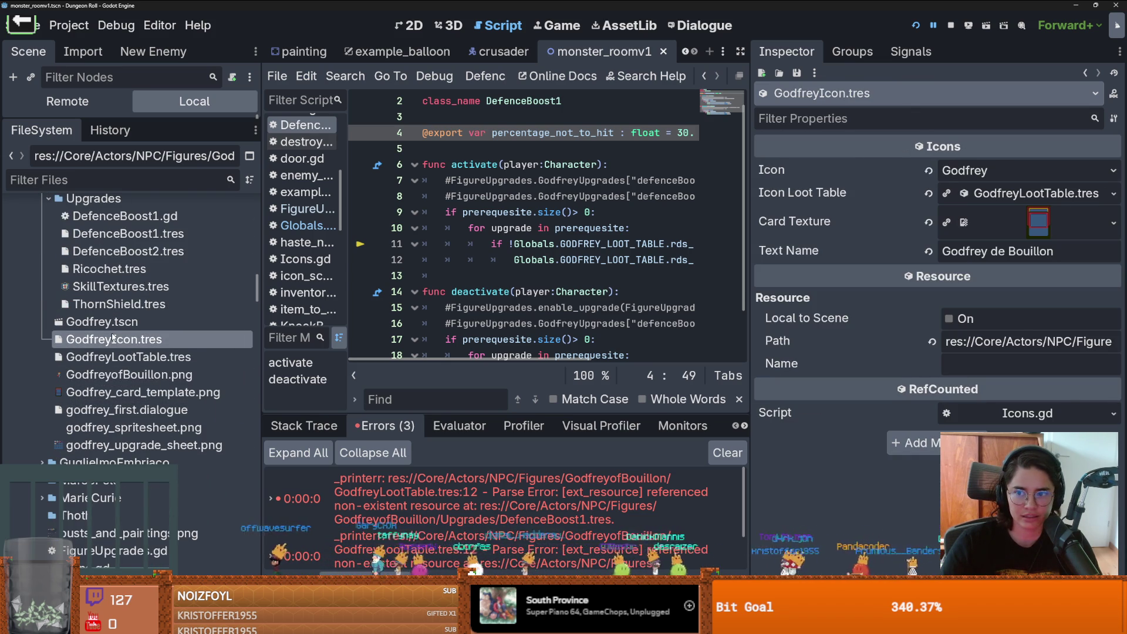
click(113, 357)
scroll(176, 376, down, 6)
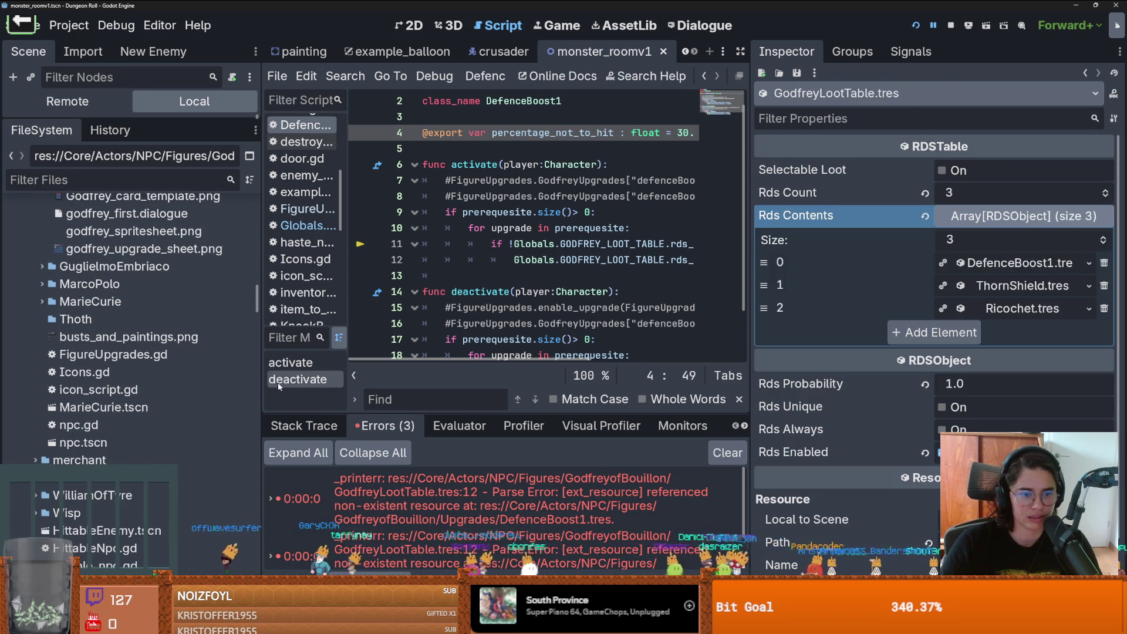
drag(262, 391, 339, 391)
scroll(110, 390, up, 9)
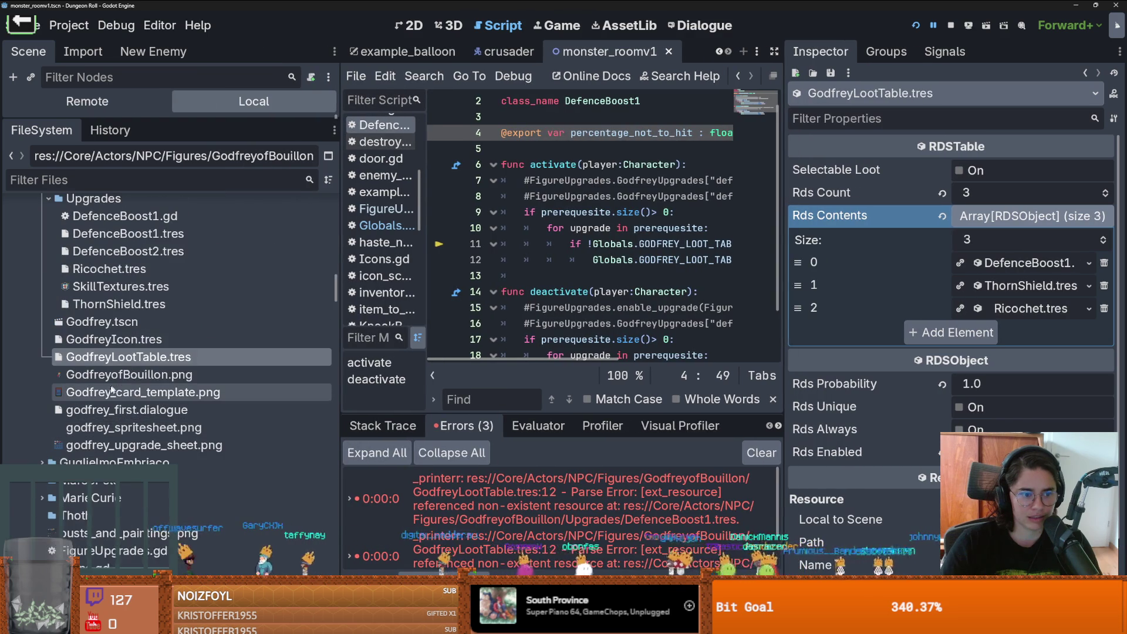
scroll(110, 389, up, 3)
click(47, 397)
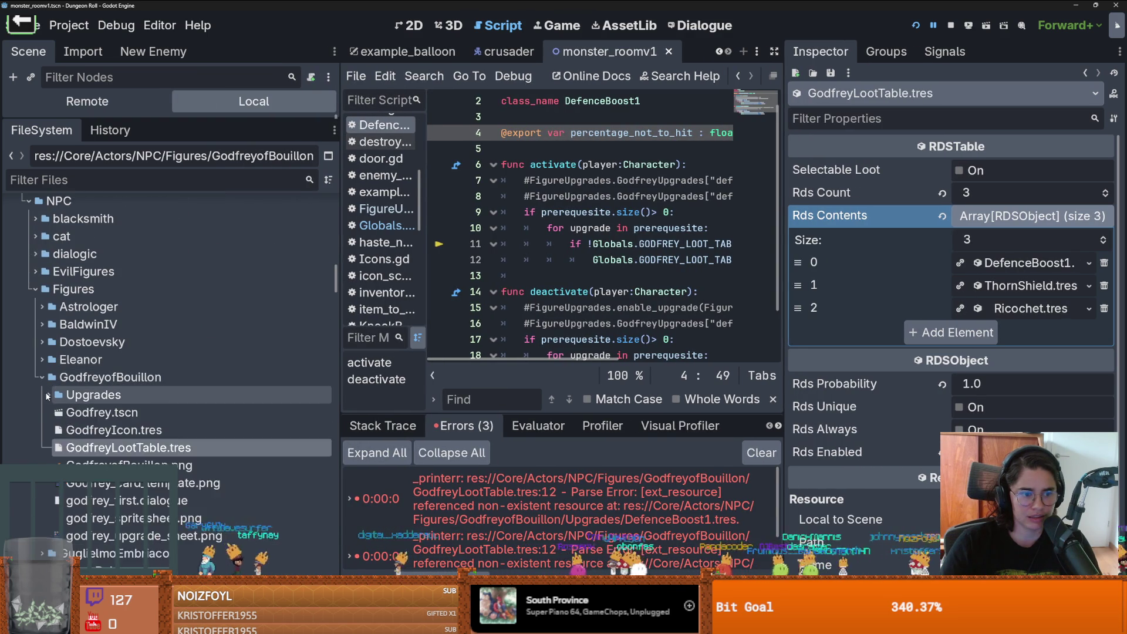
Show GodfreyIcon's loot table of DefenceBoost1, ThornShield and Ricochet, collapse the folder and save
click(102, 432)
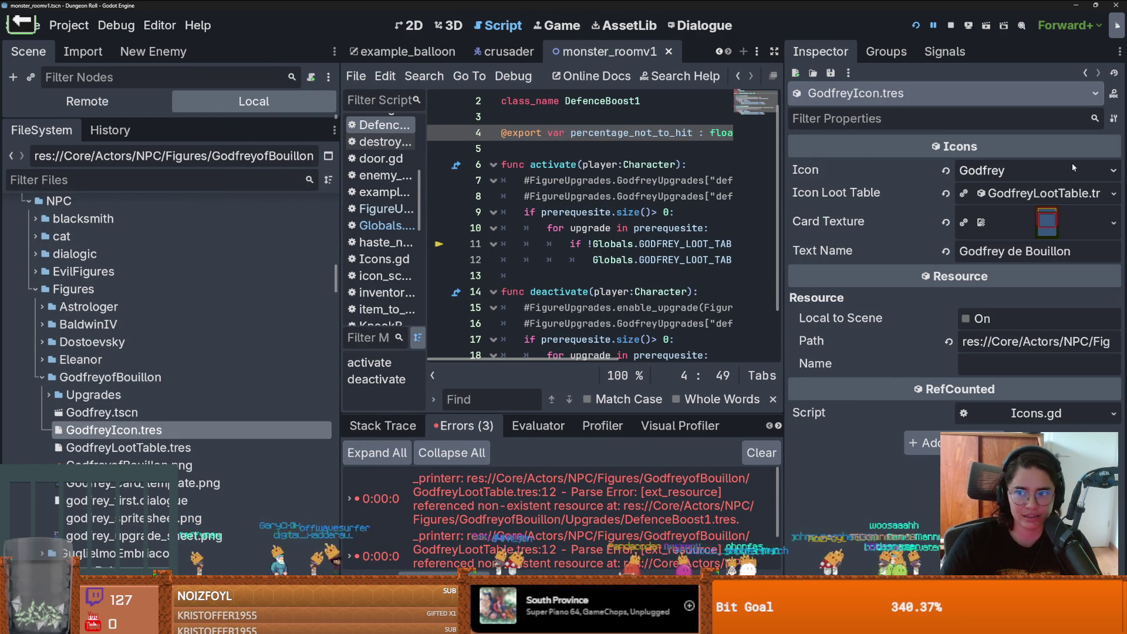
click(1049, 197)
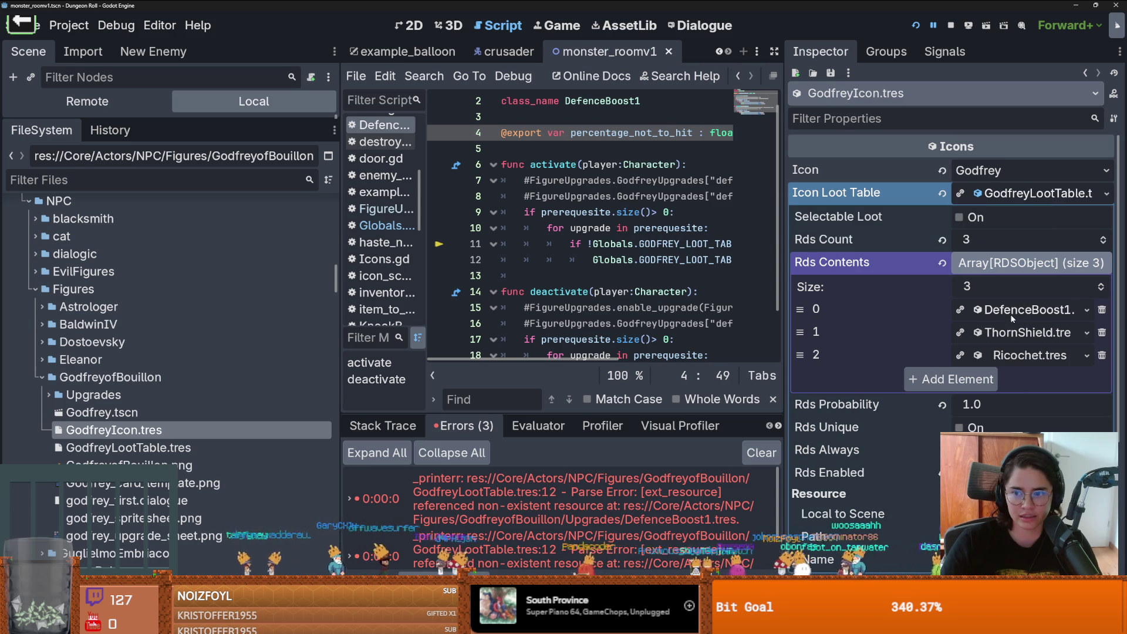
click(1036, 194)
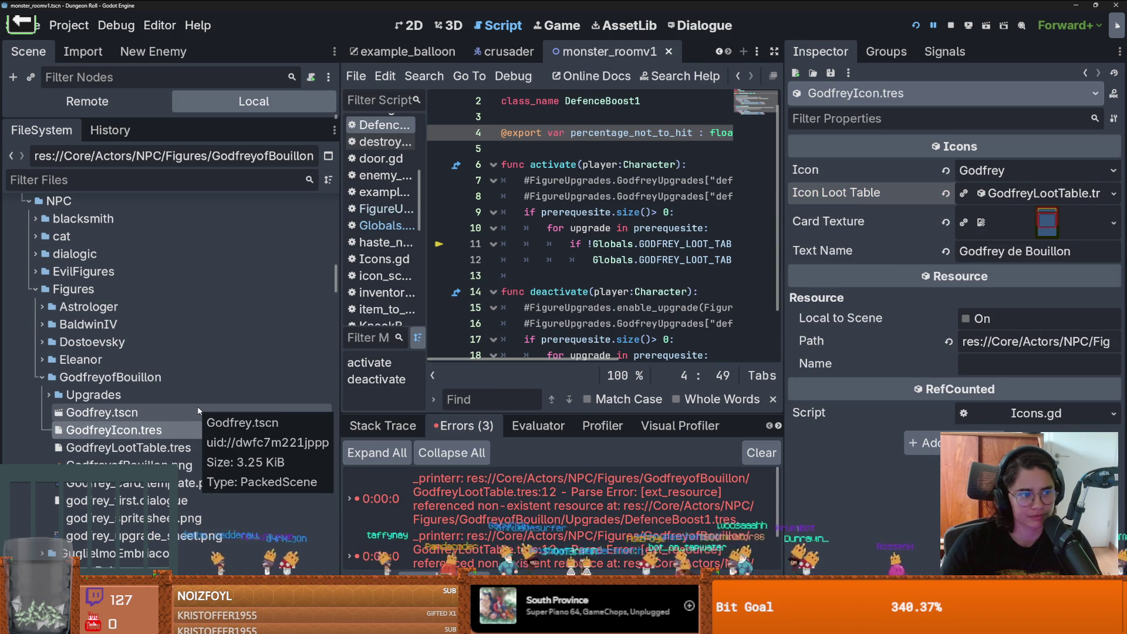
click(41, 376)
key(ctrl+s)
click(722, 276)
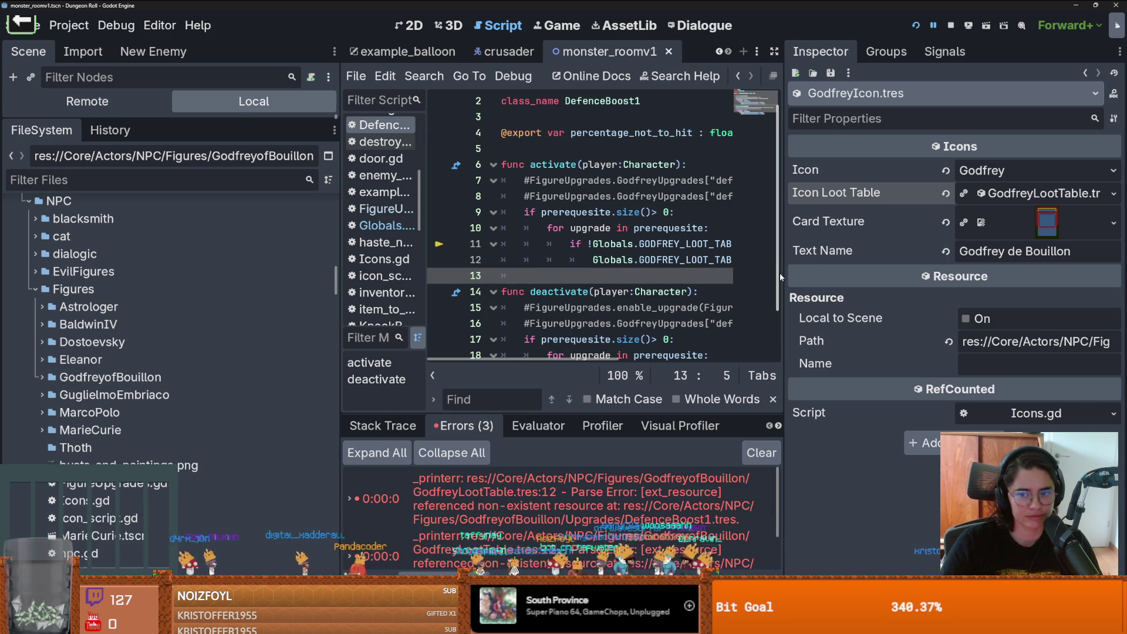
drag(782, 273, 977, 273)
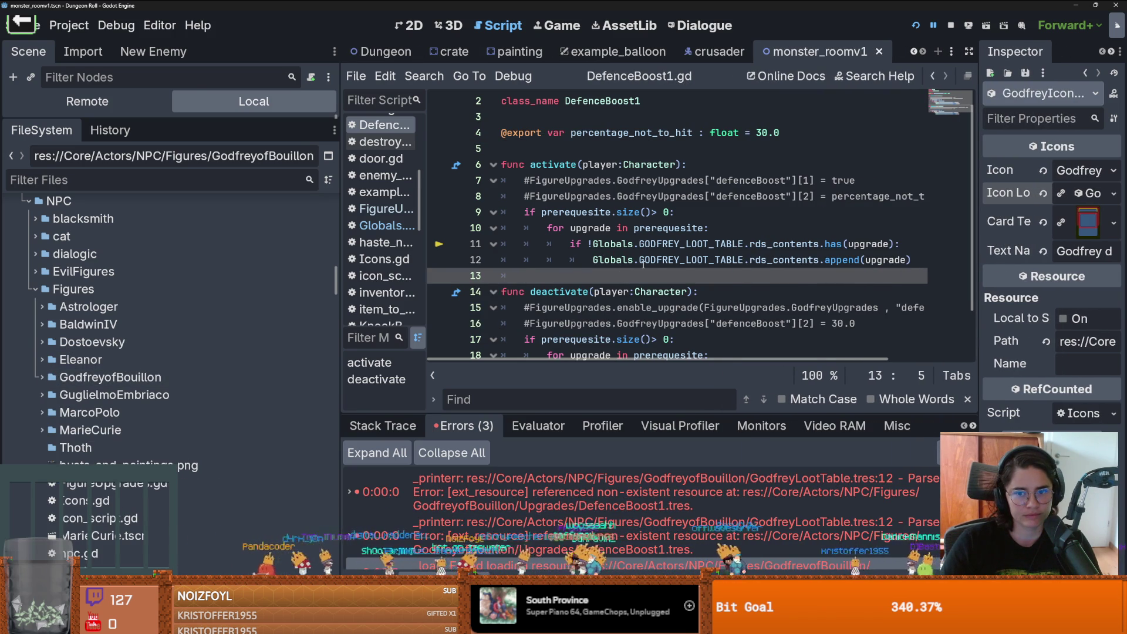
Add a blank line above activate, comment out its prerequisite loop with Ctrl+K, and insert pass
click(543, 154)
key(Return)
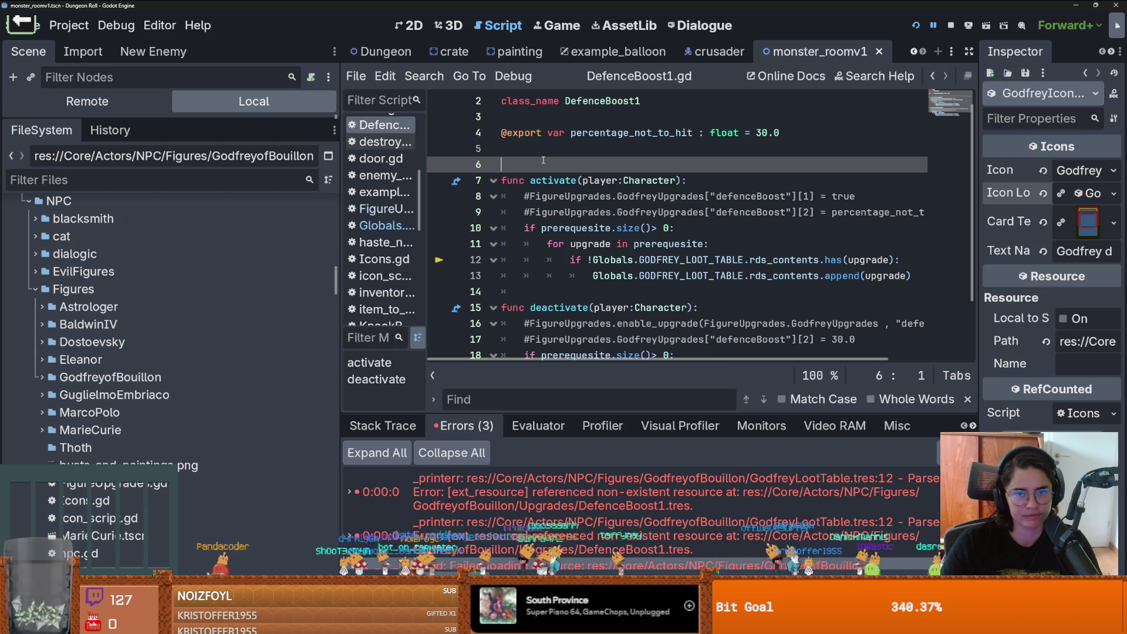
click(232, 182)
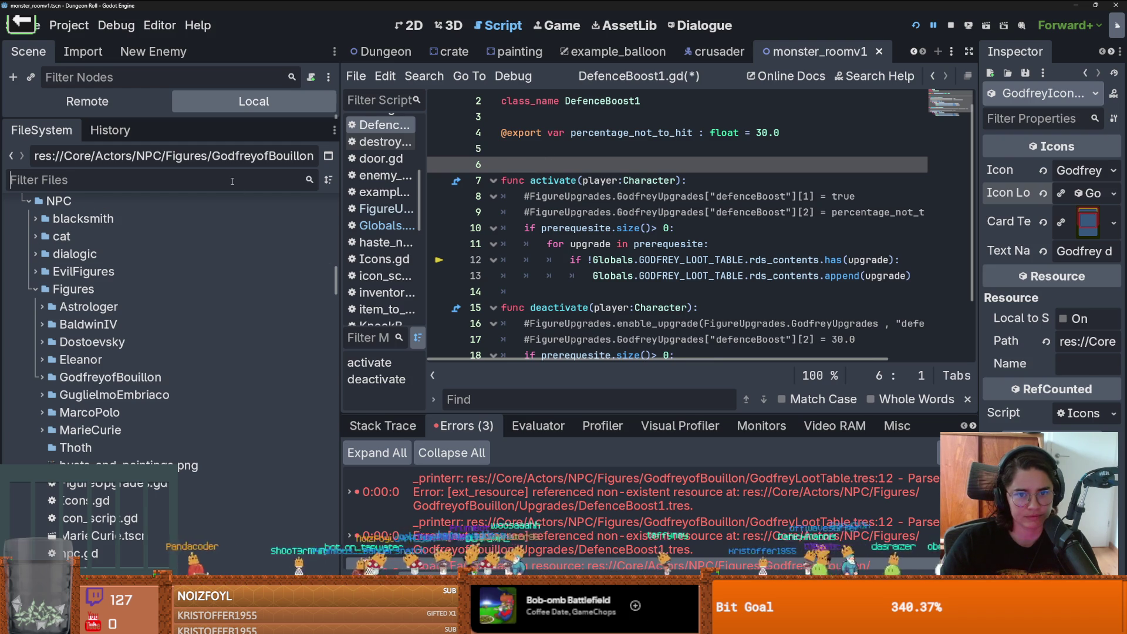
drag(655, 275, 591, 229)
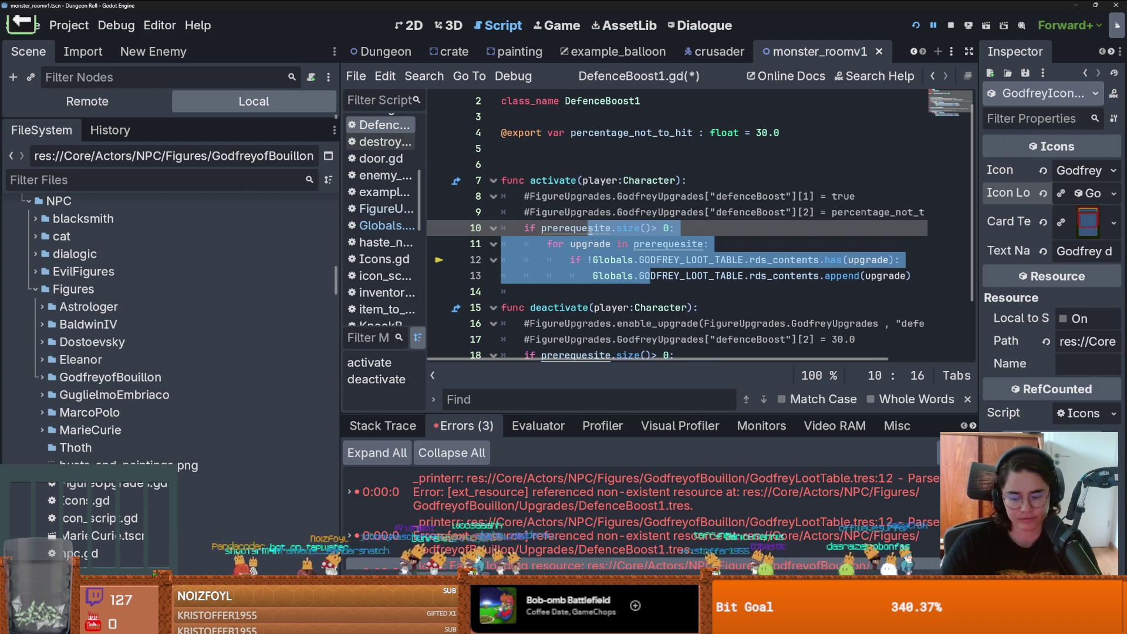
key(ctrl+k)
click(693, 183)
key(Return)
text(pass)
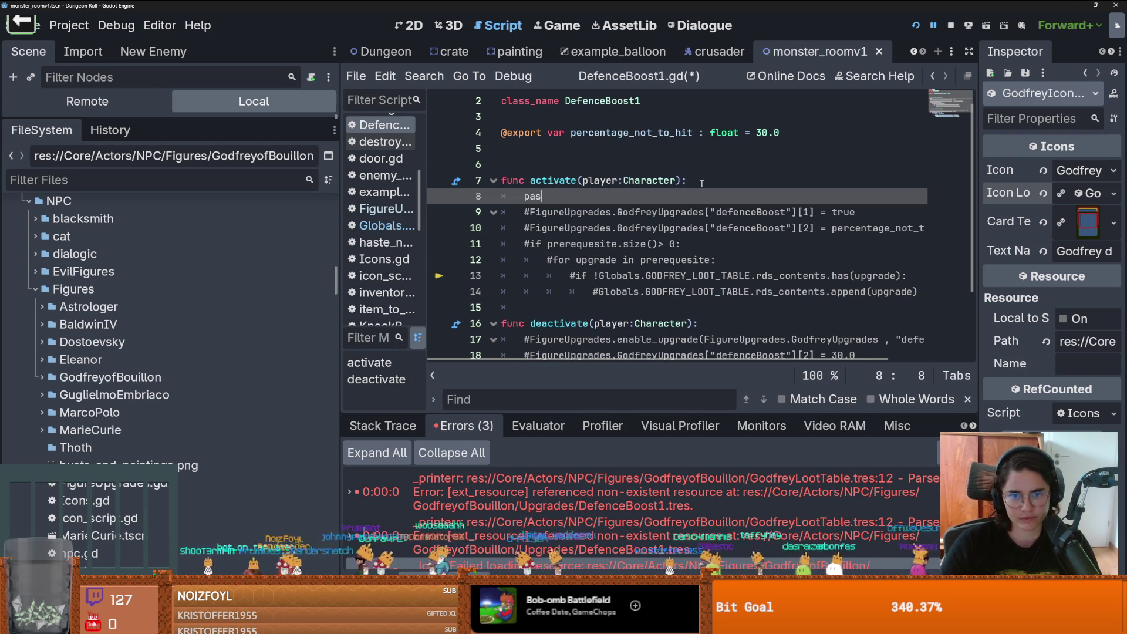
Comment out the deactivate prerequisite loop, add pass under it, and open Upgrade.gd
scroll(637, 211, down, 2)
drag(610, 321, 587, 281)
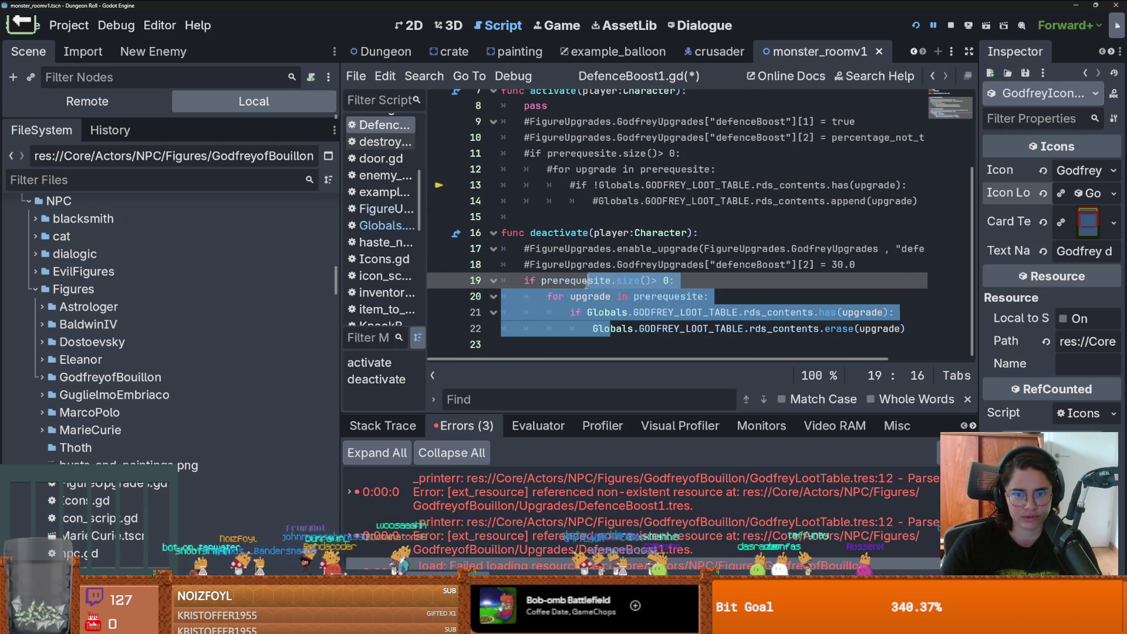
text(ak)
key(ctrl+z)
click(719, 233)
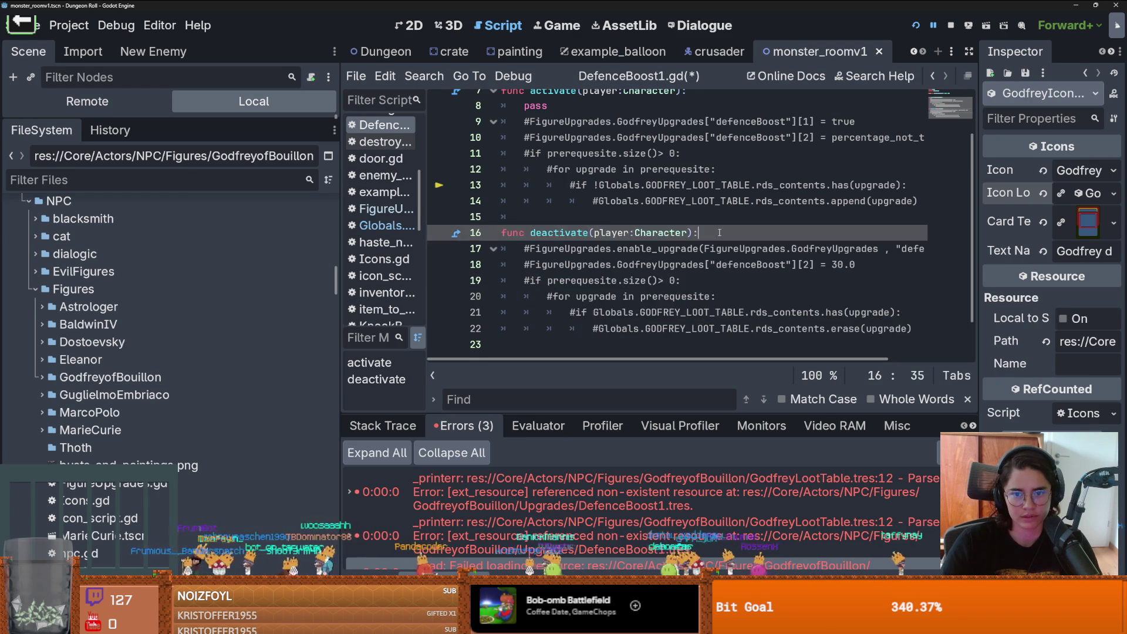
key(Return)
text(pass)
click(456, 233)
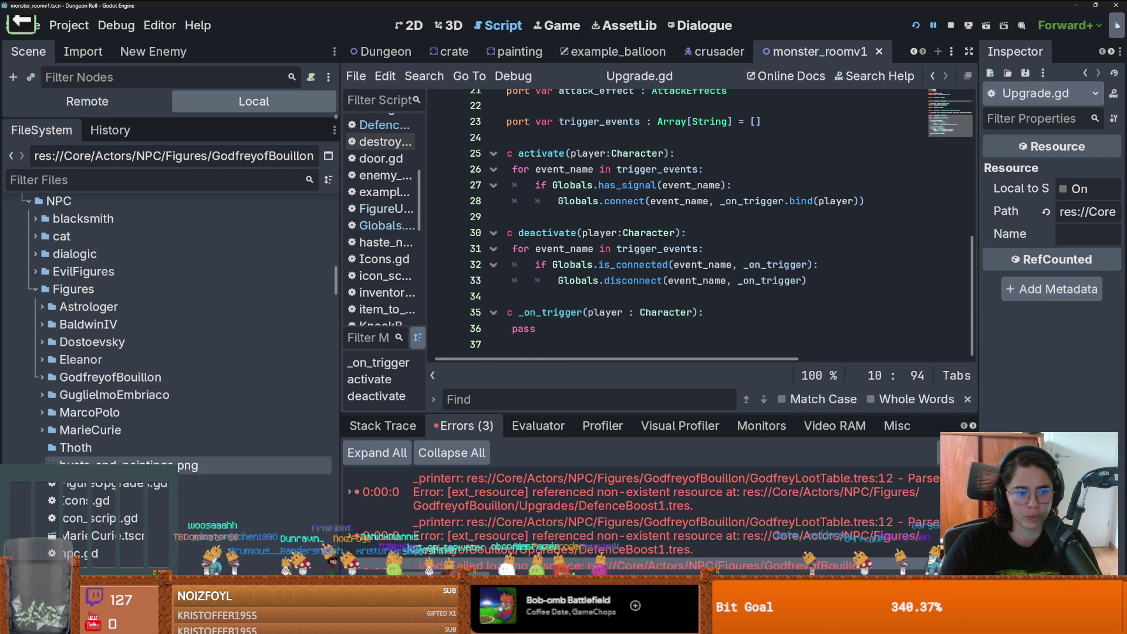
Return to DefenceBoost1.gd, expand GodfreyofBouillon > Upgrades, and prepare an empty line 5
scroll(910, 98, up, 6)
click(933, 76)
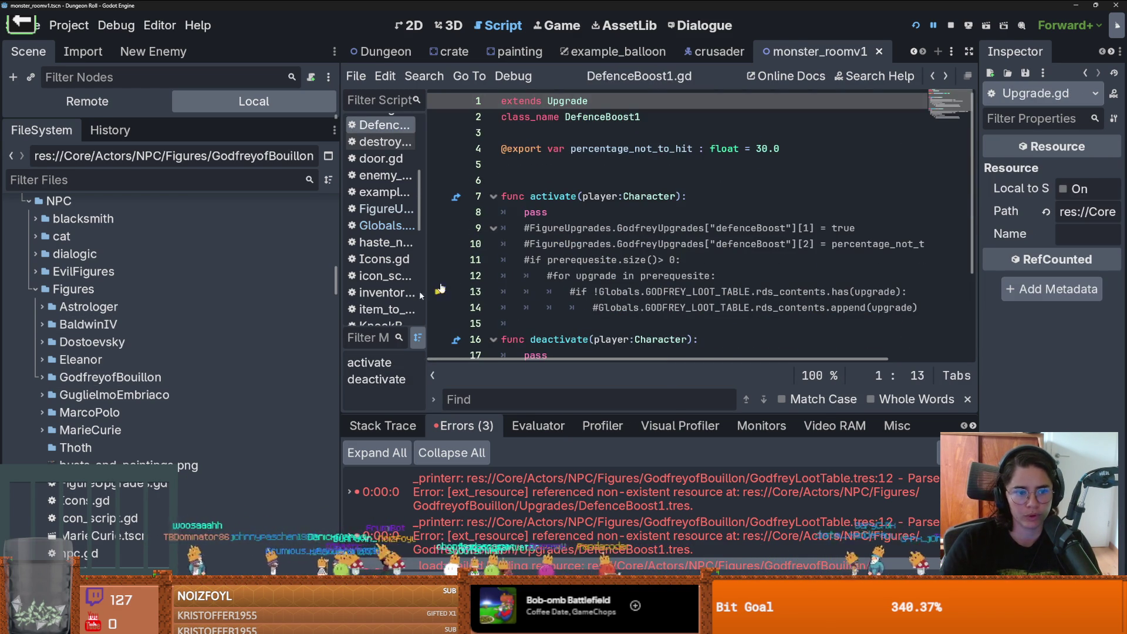
double_click(35, 377)
double_click(37, 394)
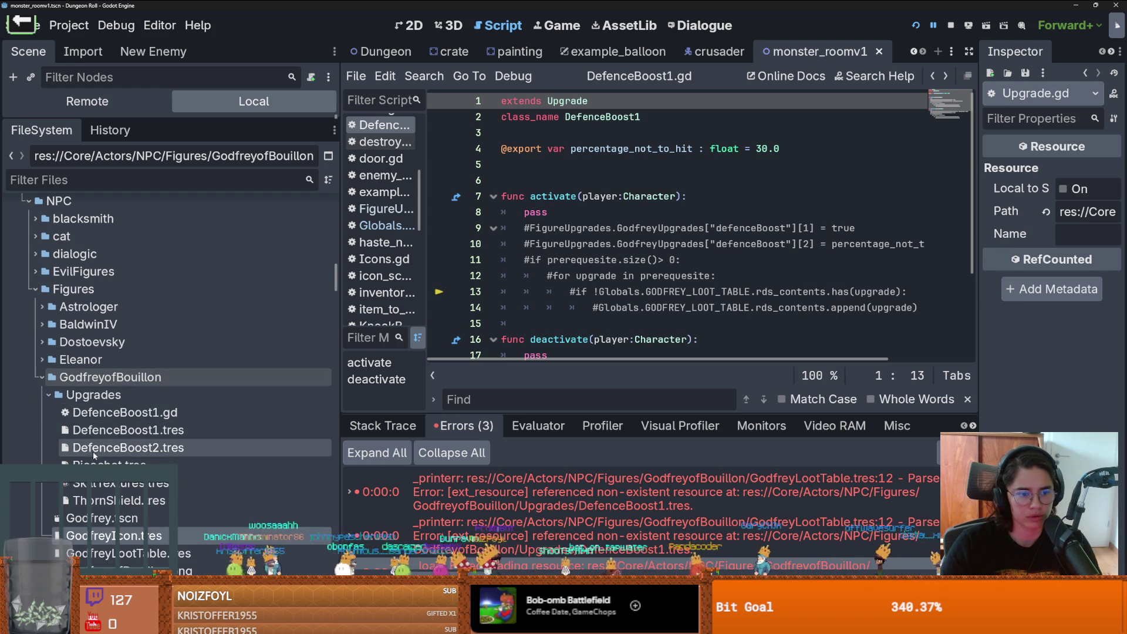
scroll(103, 484, down, 3)
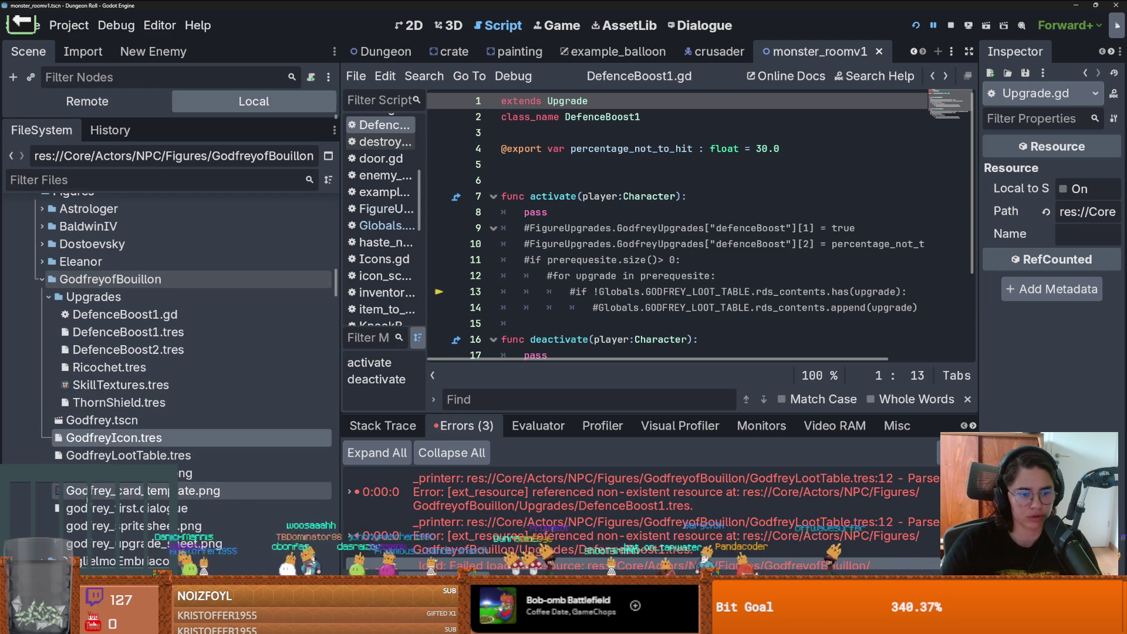
click(564, 165)
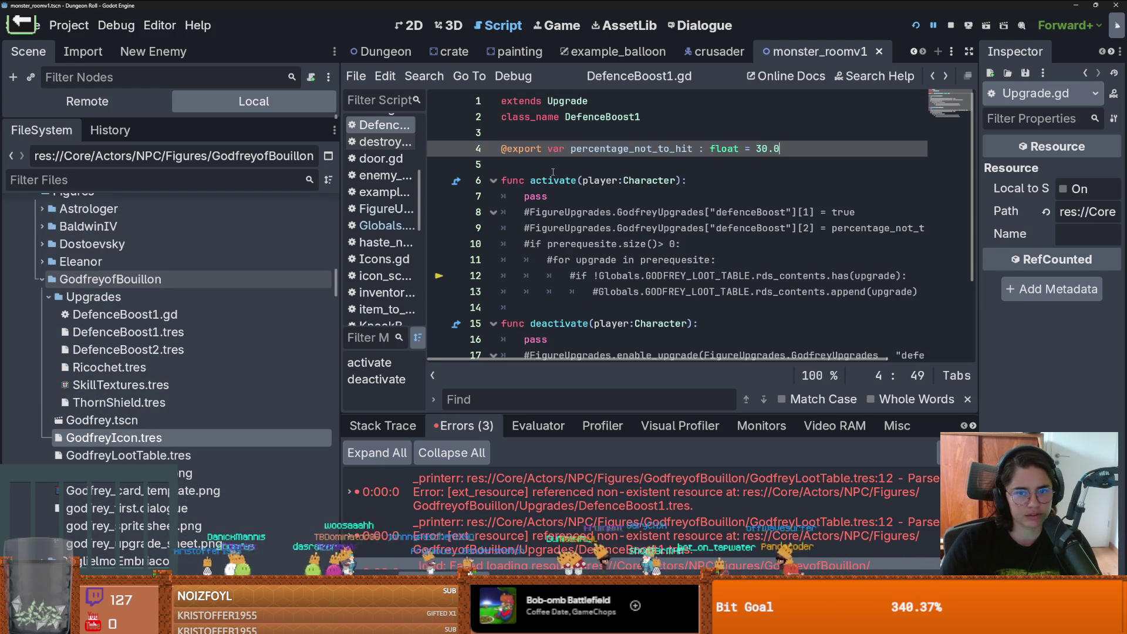
key(Delete)
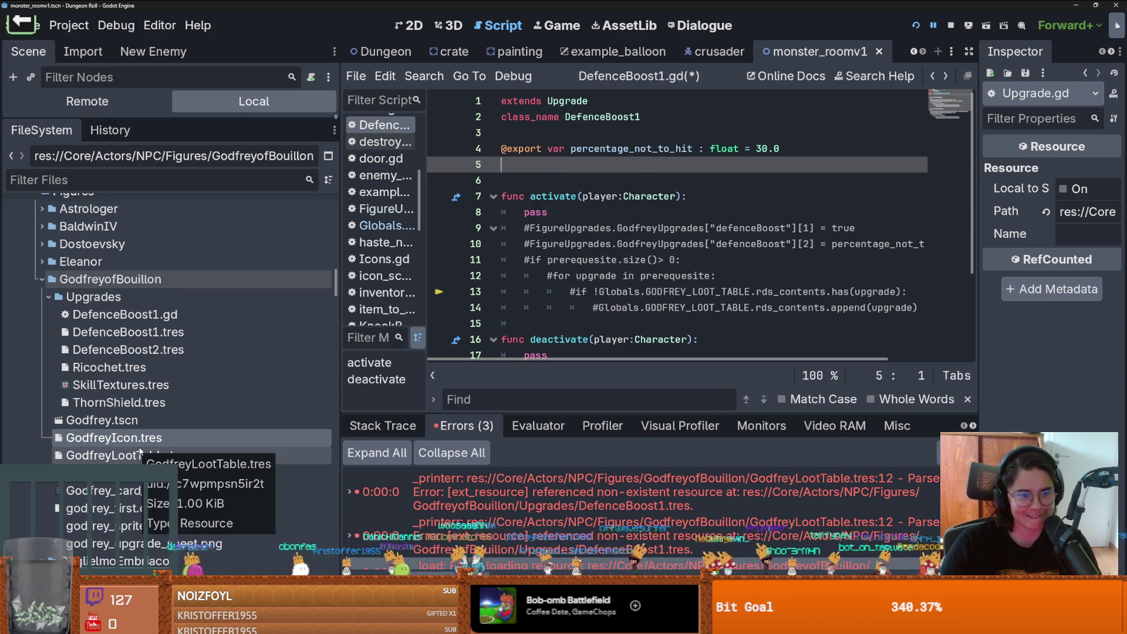
Drop GodfreyLootTable.tres in as a preload constant on line 5, save, and select it
scroll(622, 328, down, 2)
scroll(621, 328, up, 1)
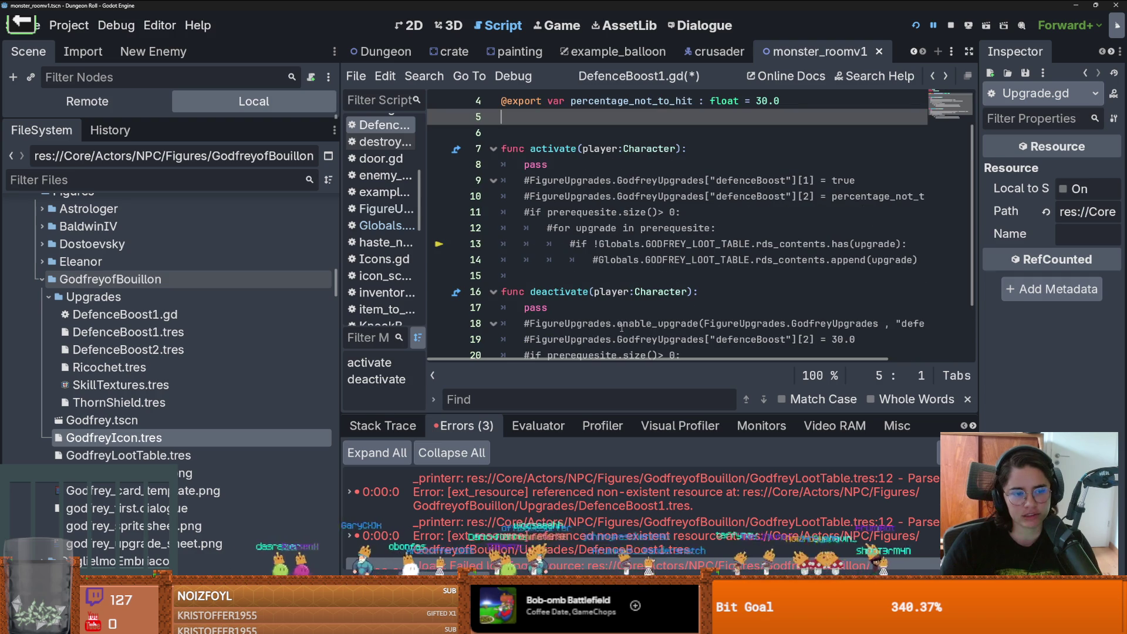
scroll(587, 311, up, 1)
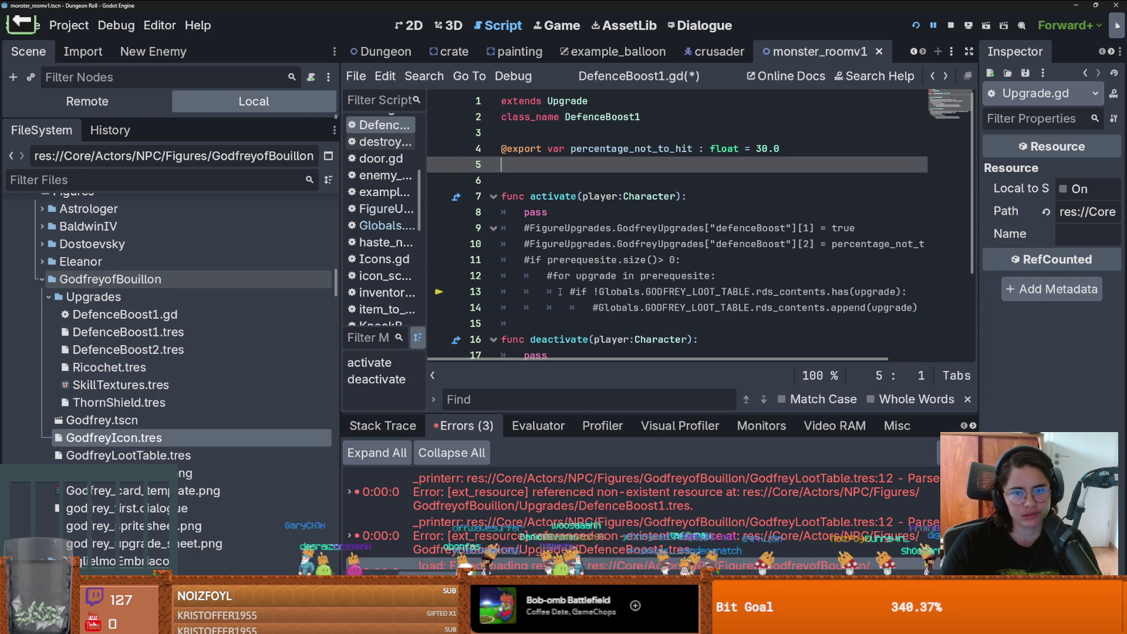
mouse_move(151, 455)
mouse_down()
mouse_move(516, 197)
mouse_move(505, 165)
mouse_up()
key(ctrl+s)
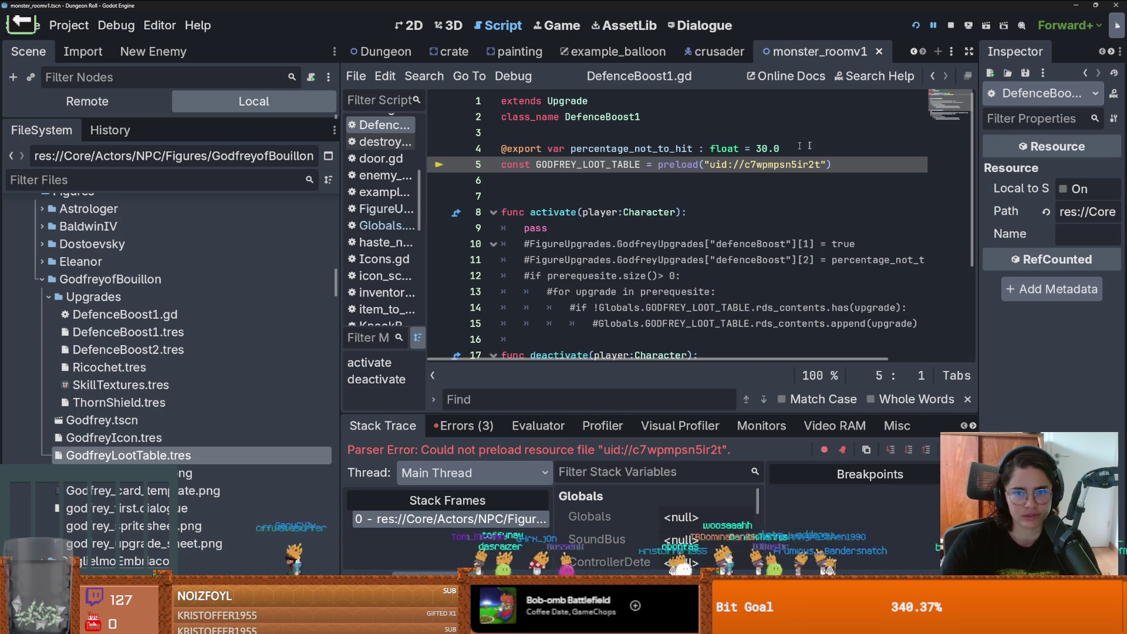
drag(833, 165, 500, 166)
Replace the GODFREY_LOOT_TABLE constant with an ELEANOR_UPGRADE_TABLE preload of EleanorUpgradeTable.tres, then run the game
key(BackSpace)
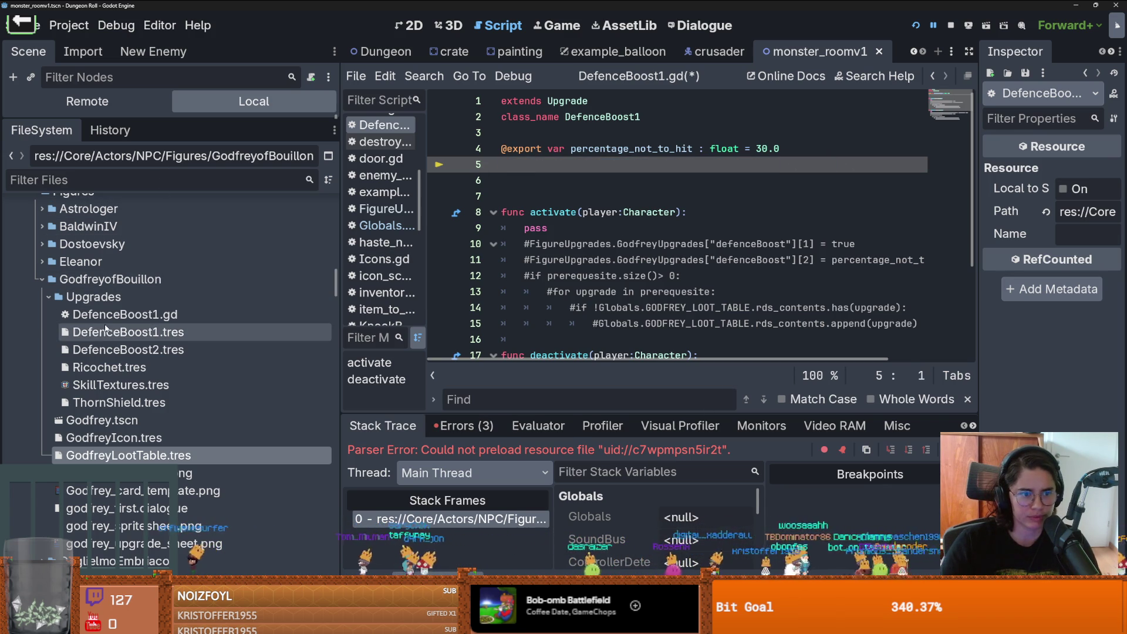
click(41, 279)
click(41, 262)
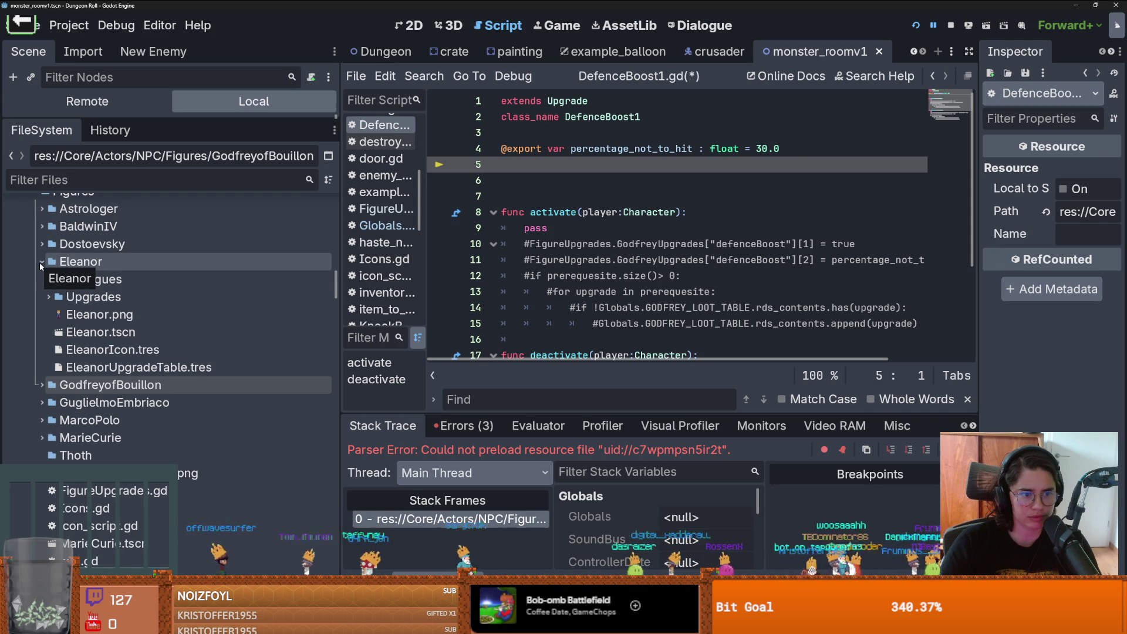
mouse_move(138, 367)
mouse_down()
mouse_move(499, 352)
mouse_move(537, 168)
mouse_move(528, 166)
mouse_up()
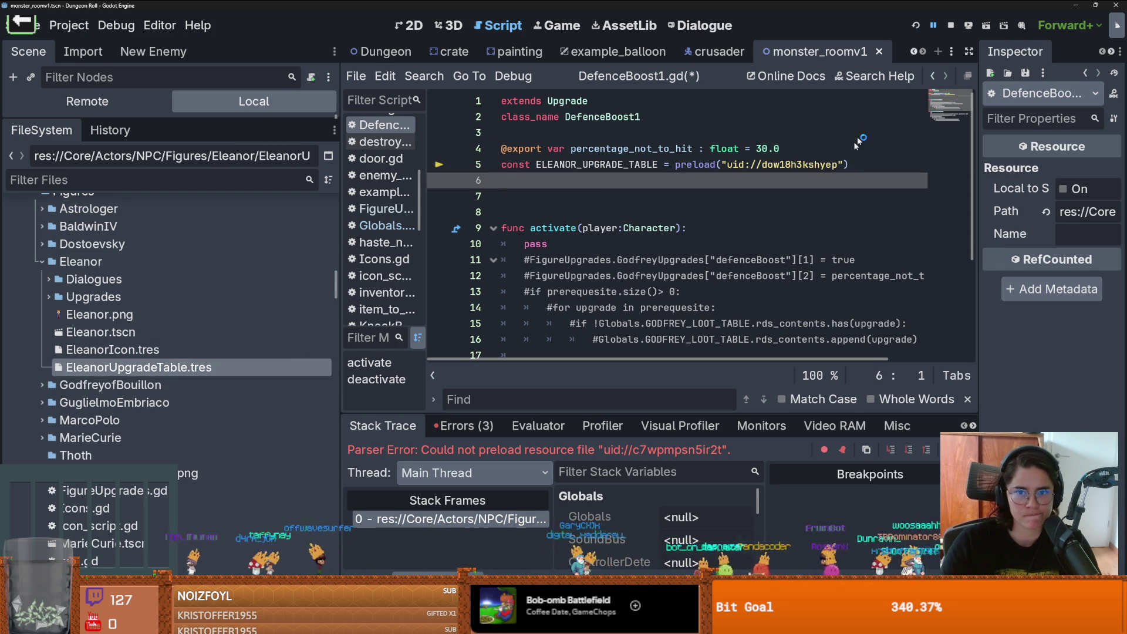
key(F5)
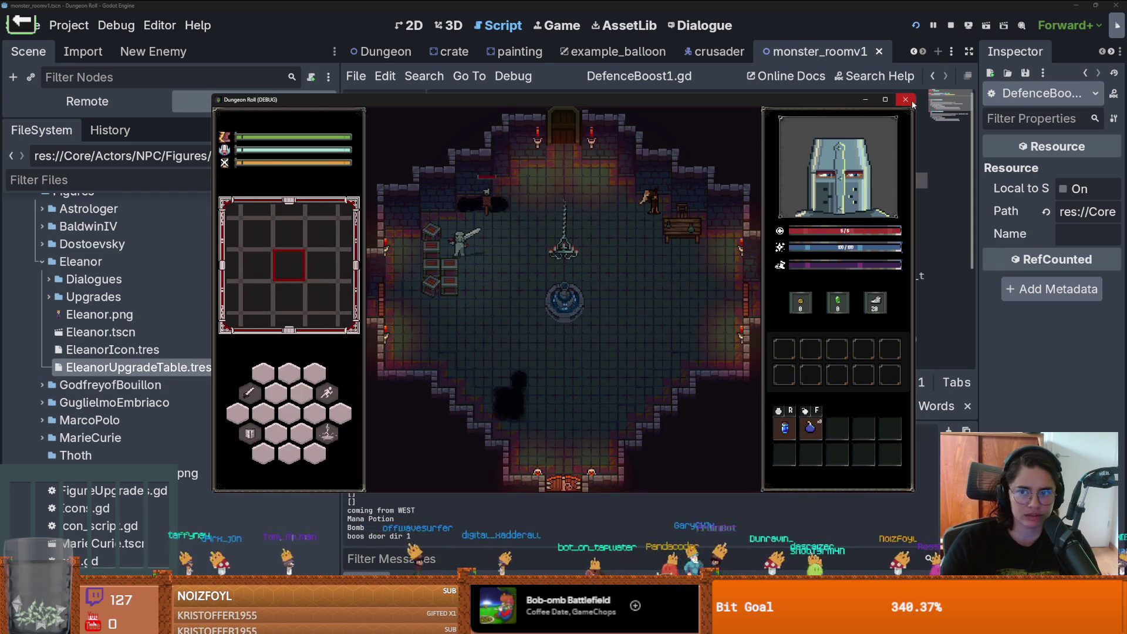
Stop the game and delete the ELEANOR_UPGRADE_TABLE constant line plus its leftover blank line
key(F8)
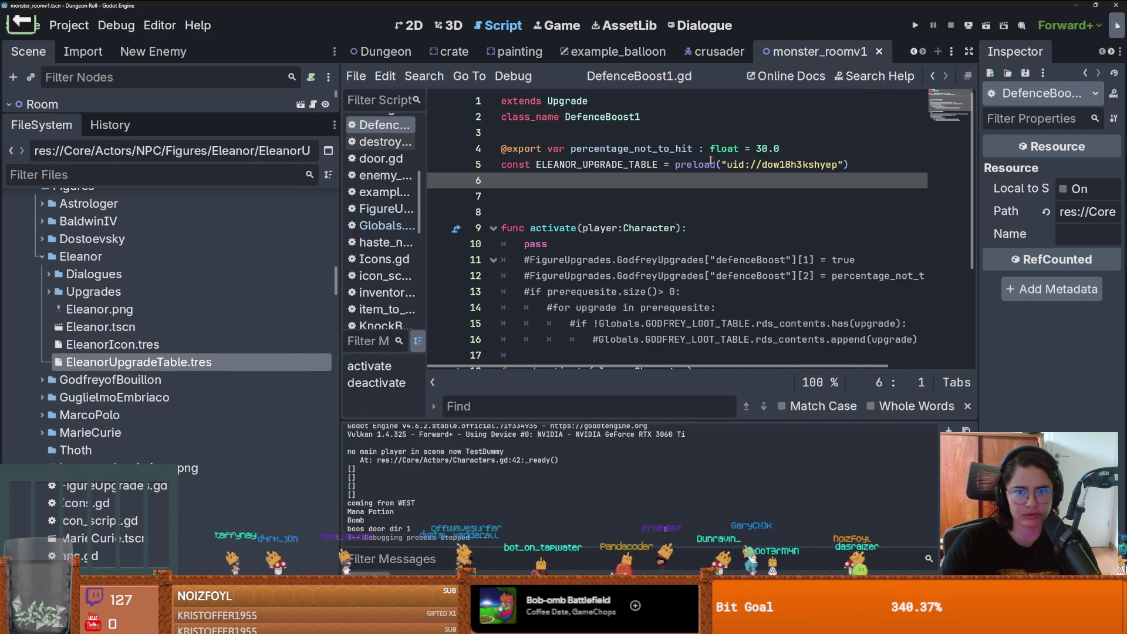
key(shift+Up)
key(Delete)
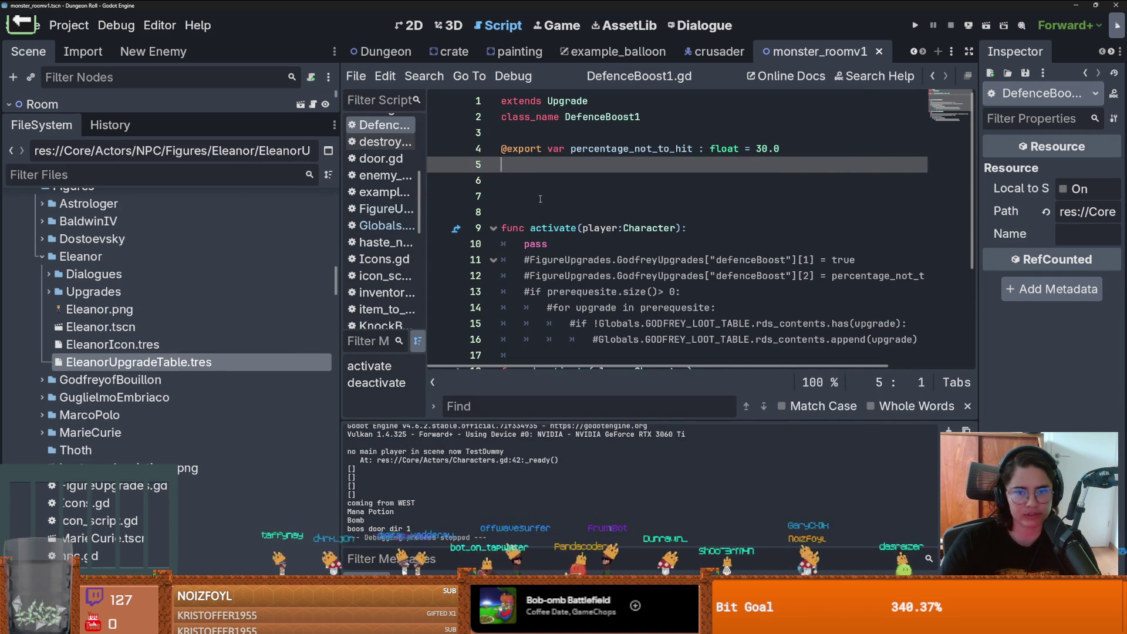
key(Delete)
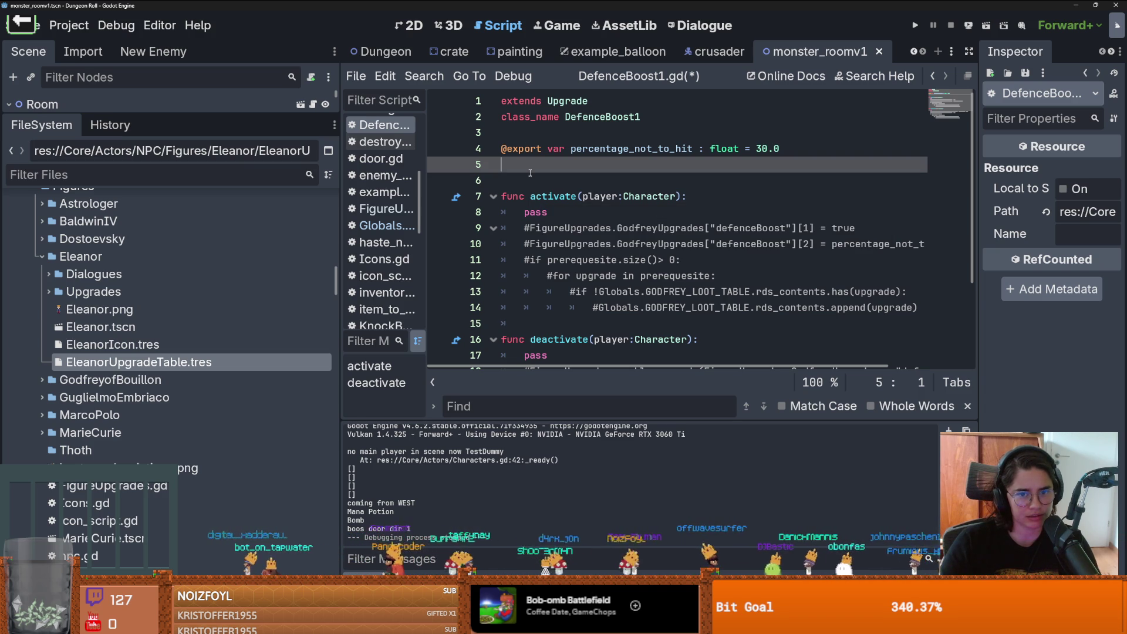
drag(691, 306, 572, 228)
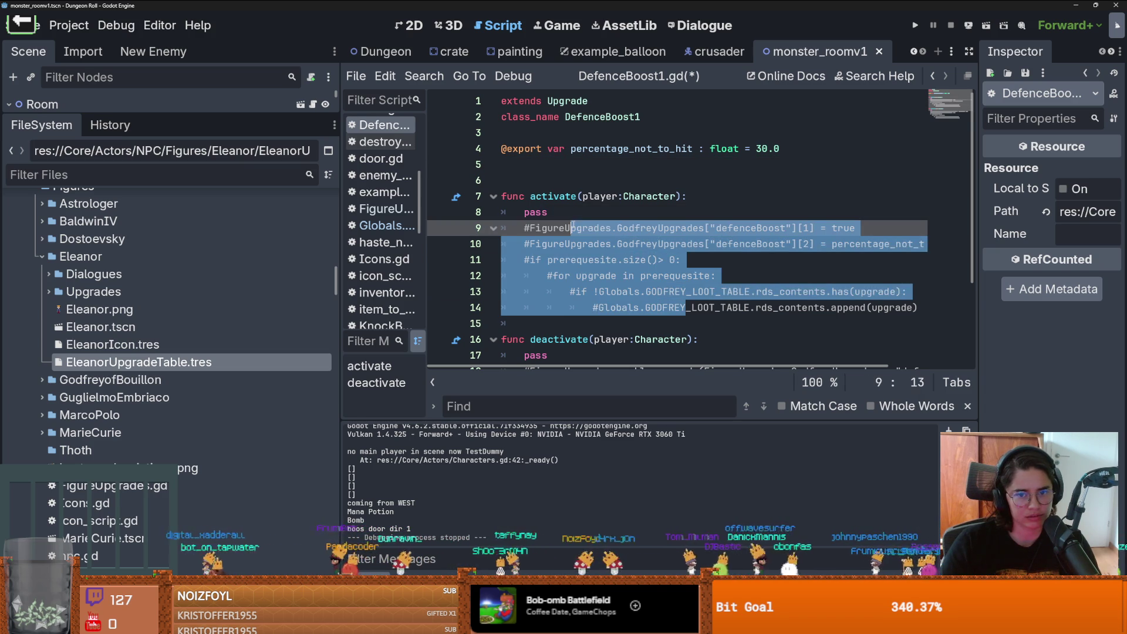
Uncomment the activate body with Ctrl+K and delete its pass placeholder
key(ctrl+k)
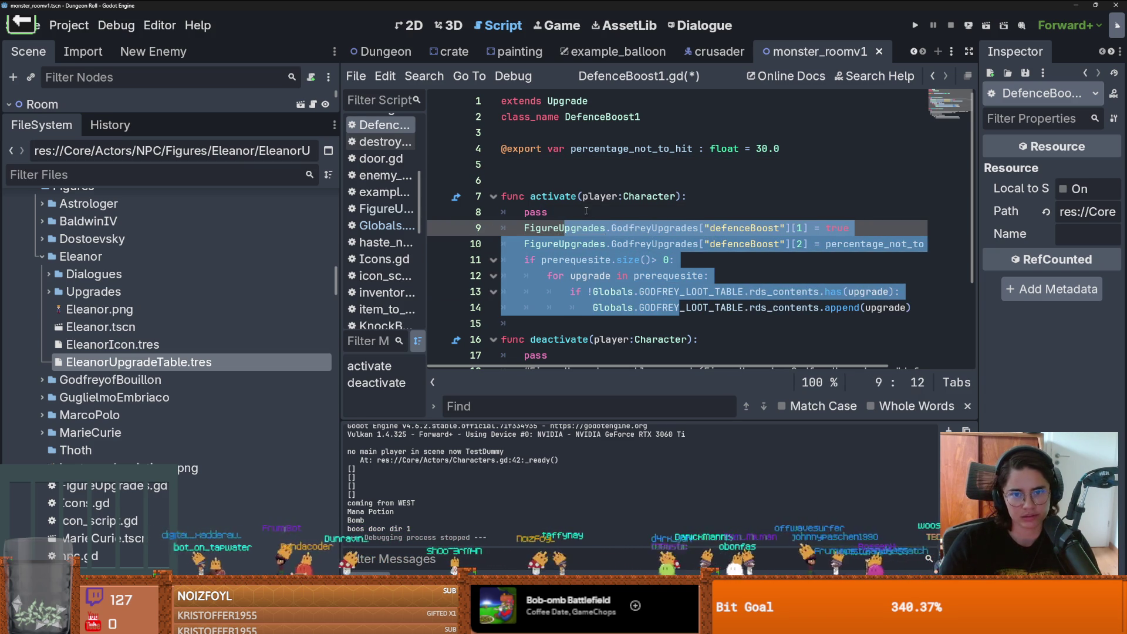
click(584, 211)
key(BackSpace)
key(BackSpace)
key(BackSpace)
key(BackSpace)
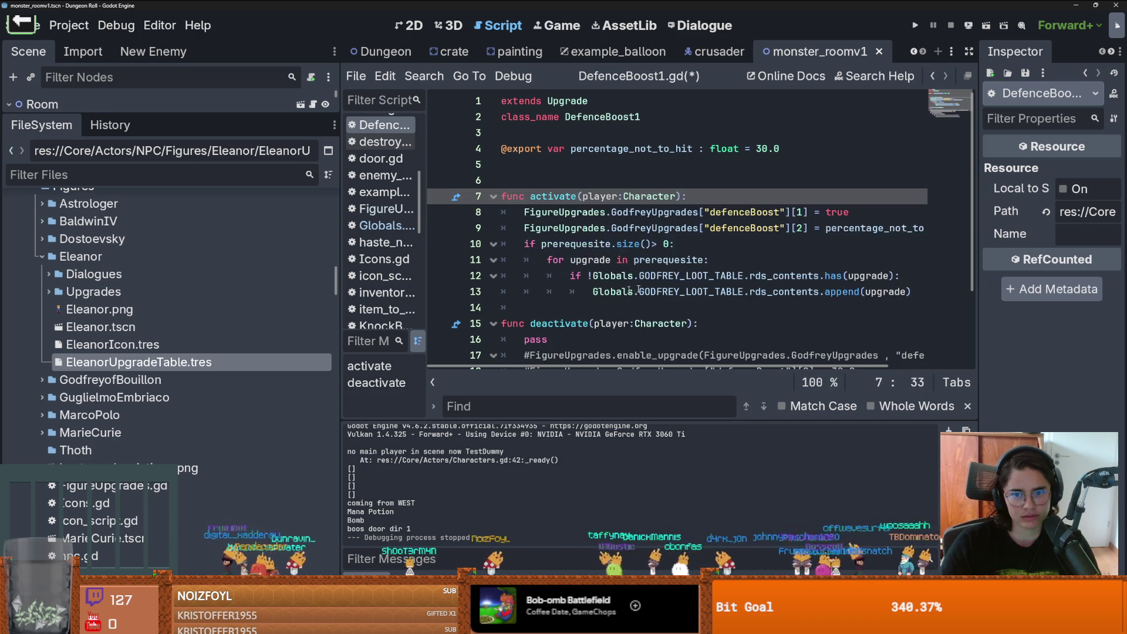
scroll(614, 290, down, 2)
Uncomment the deactivate body, remove its pass line, and save the script
mouse_move(639, 339)
mouse_down()
mouse_move(576, 324)
mouse_move(563, 261)
mouse_move(529, 261)
mouse_up()
key(ctrl+k)
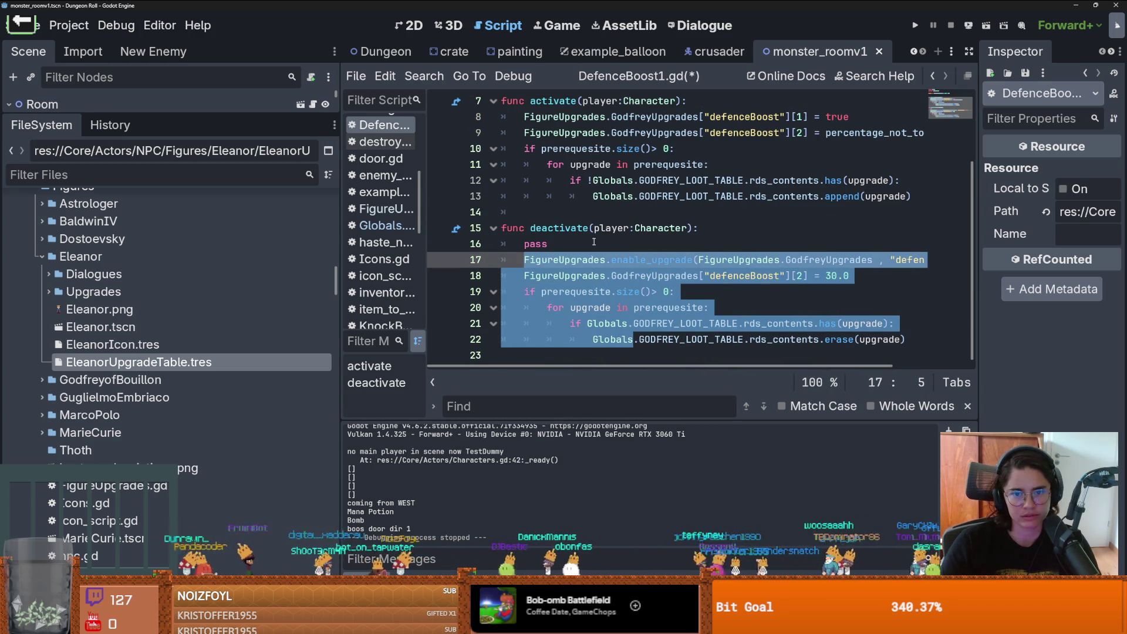
click(594, 243)
key(BackSpace)
key(BackSpace)
key(ctrl+shift+k)
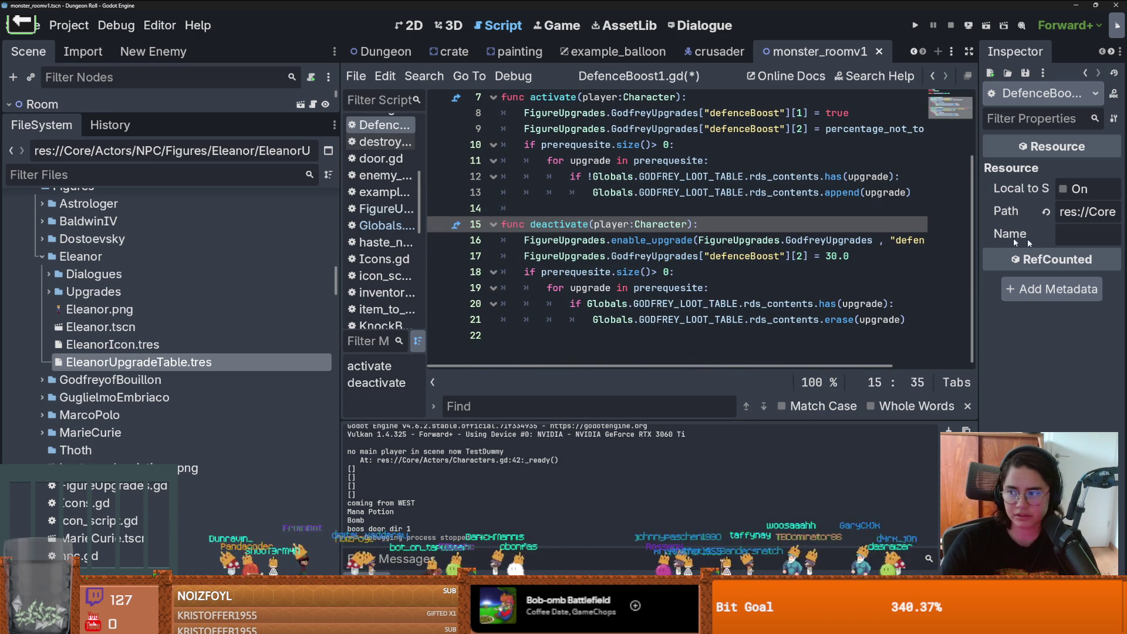
click(692, 243)
key(ctrl+s)
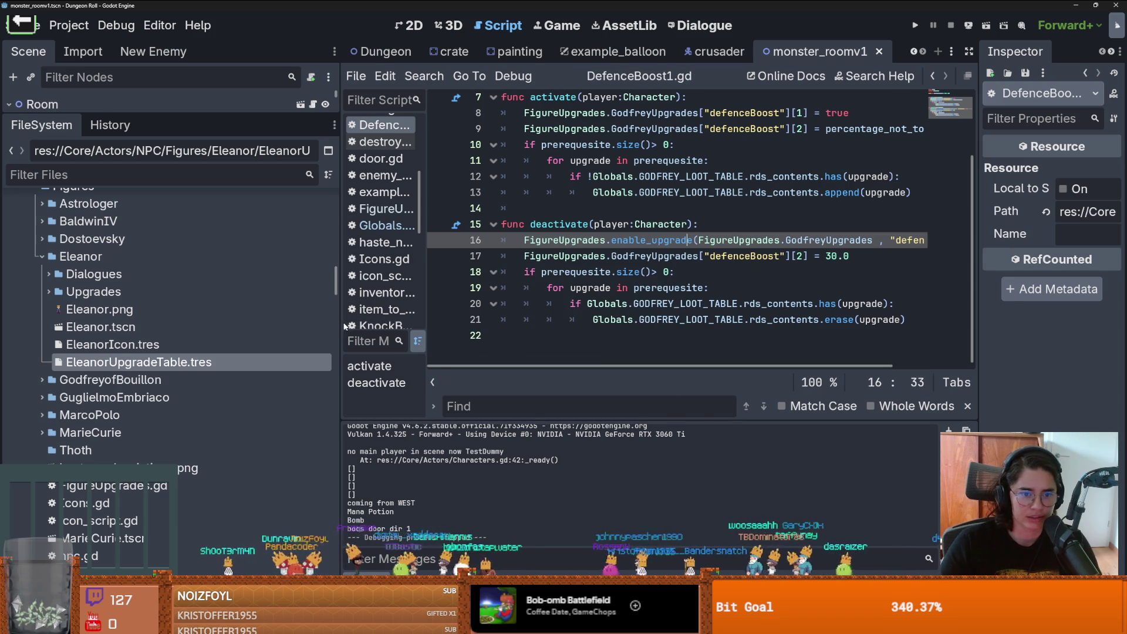
Widen the script editing area, review the two functions, and save again
drag(340, 324, 302, 323)
scroll(648, 260, up, 2)
scroll(648, 260, down, 2)
mouse_move(645, 261)
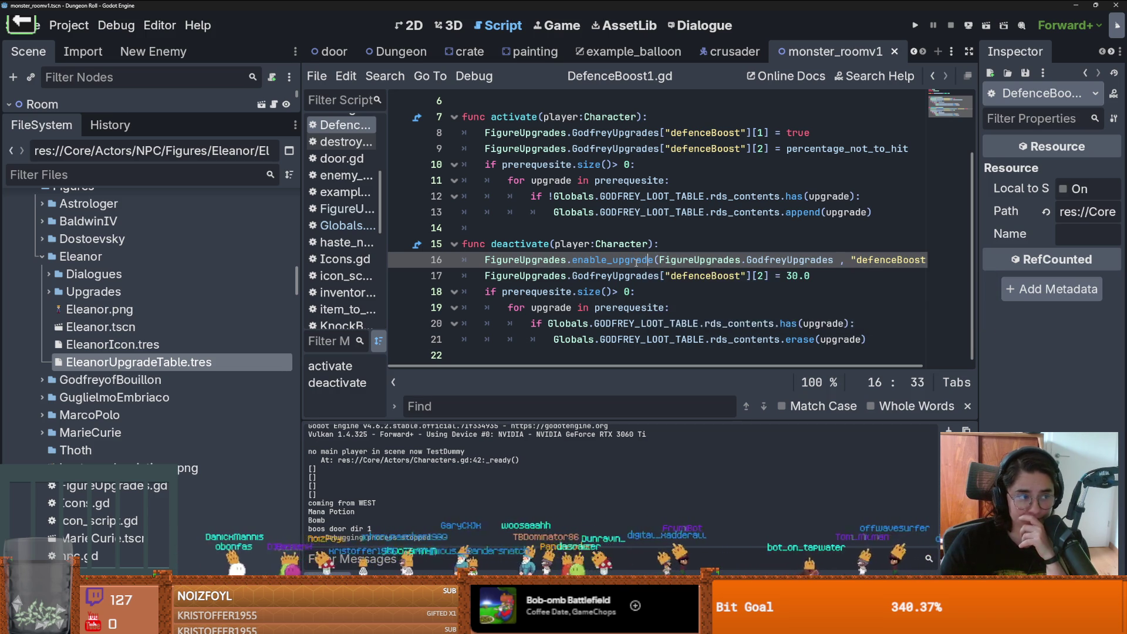
click(571, 230)
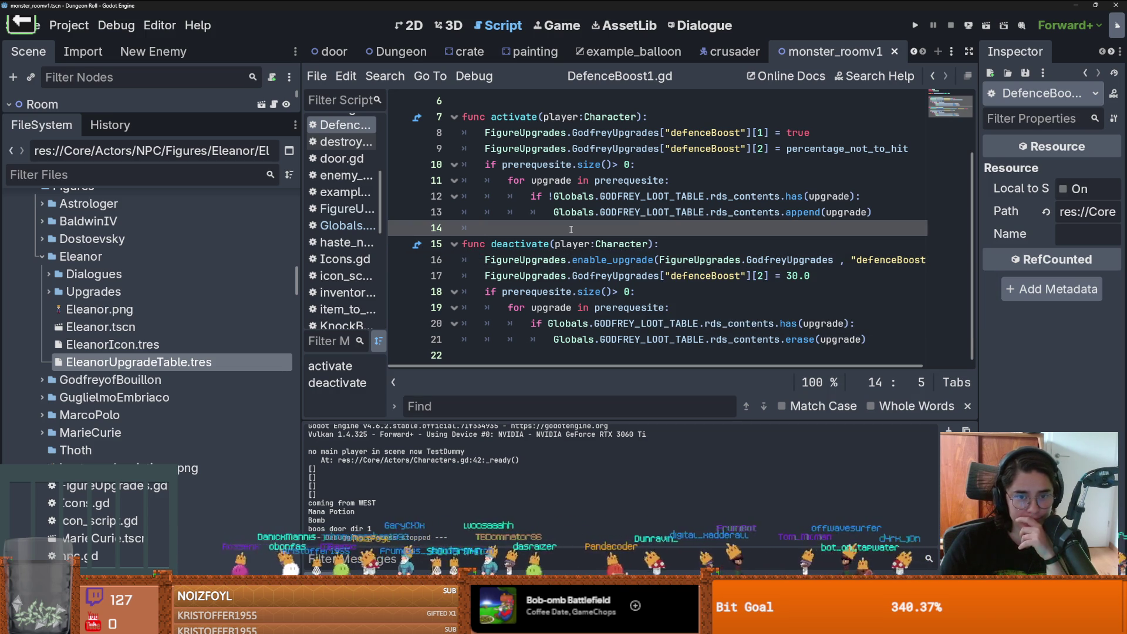
key(ctrl+s)
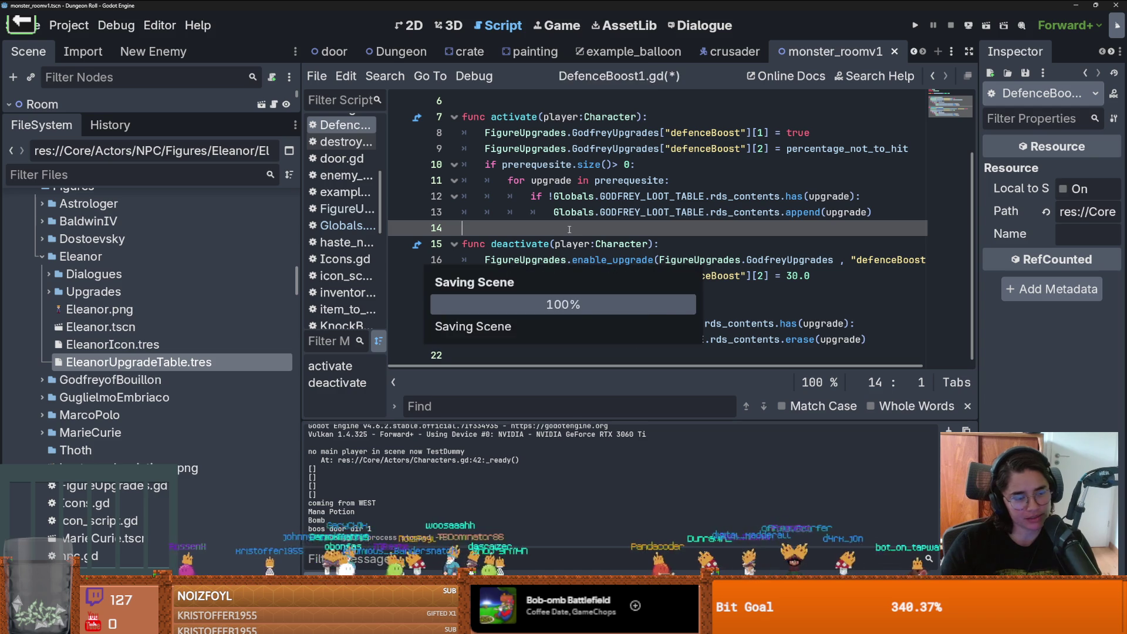
Delete the extra blank line 6 above activate and save
scroll(552, 211, up, 2)
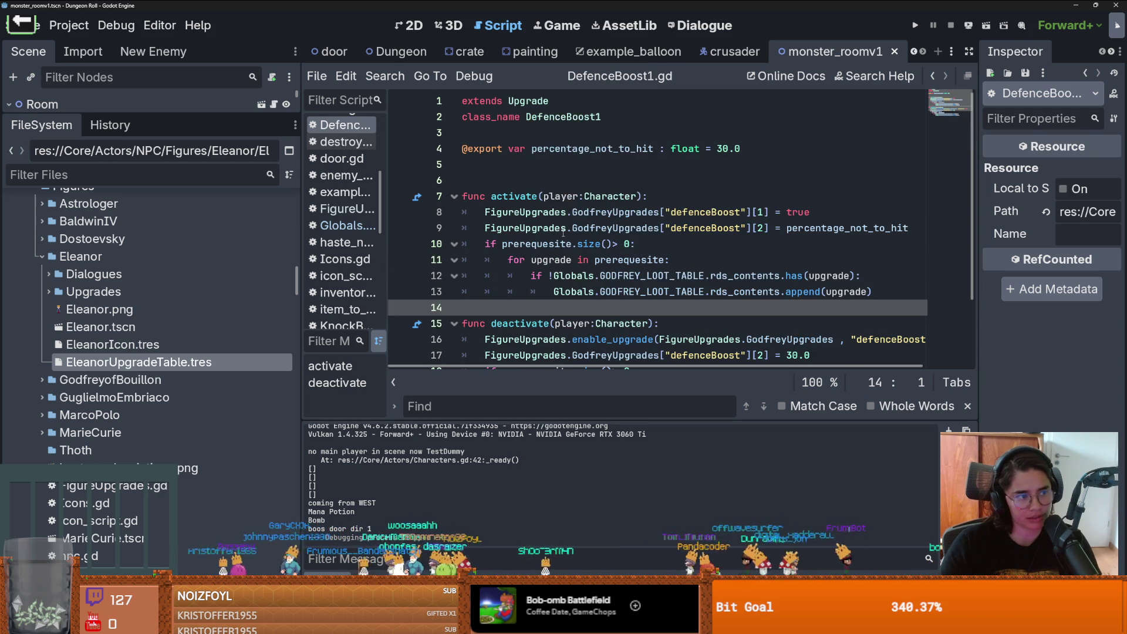
click(536, 186)
key(BackSpace)
key(ctrl+s)
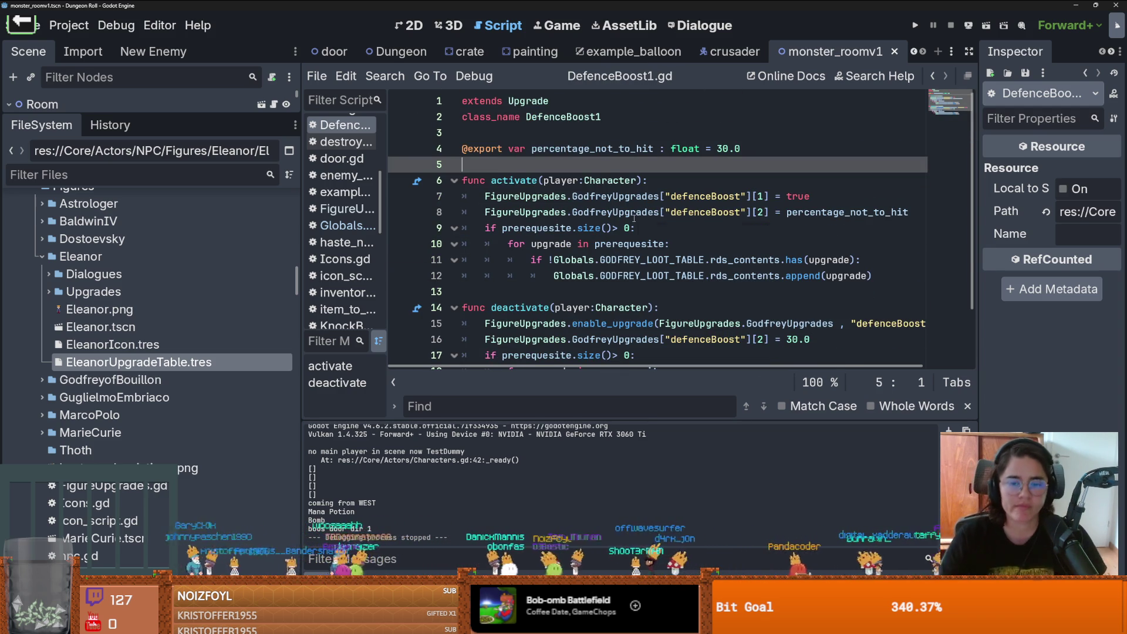
Inspect the prerequisite size check and the surrounding lines in activate
mouse_move(634, 218)
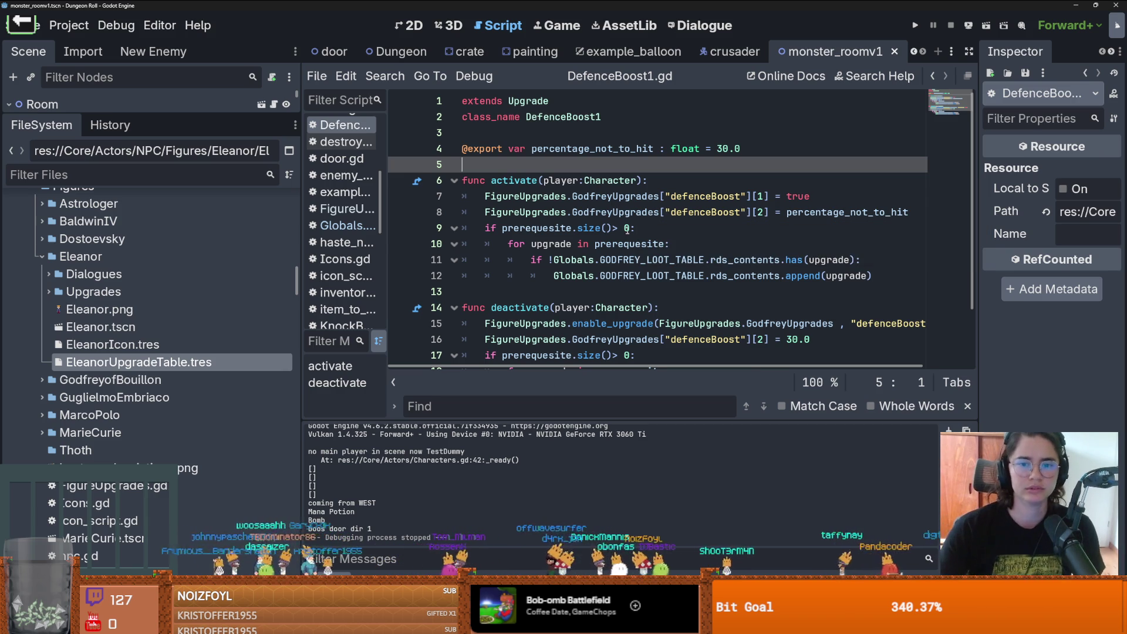
click(646, 231)
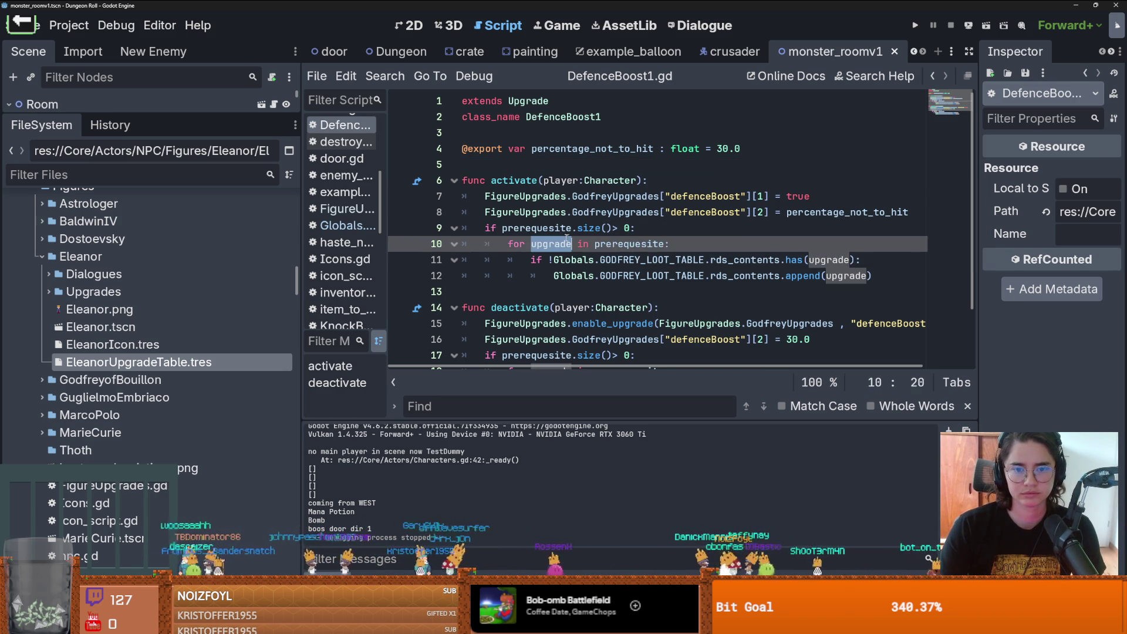
click(503, 229)
mouse_move(503, 229)
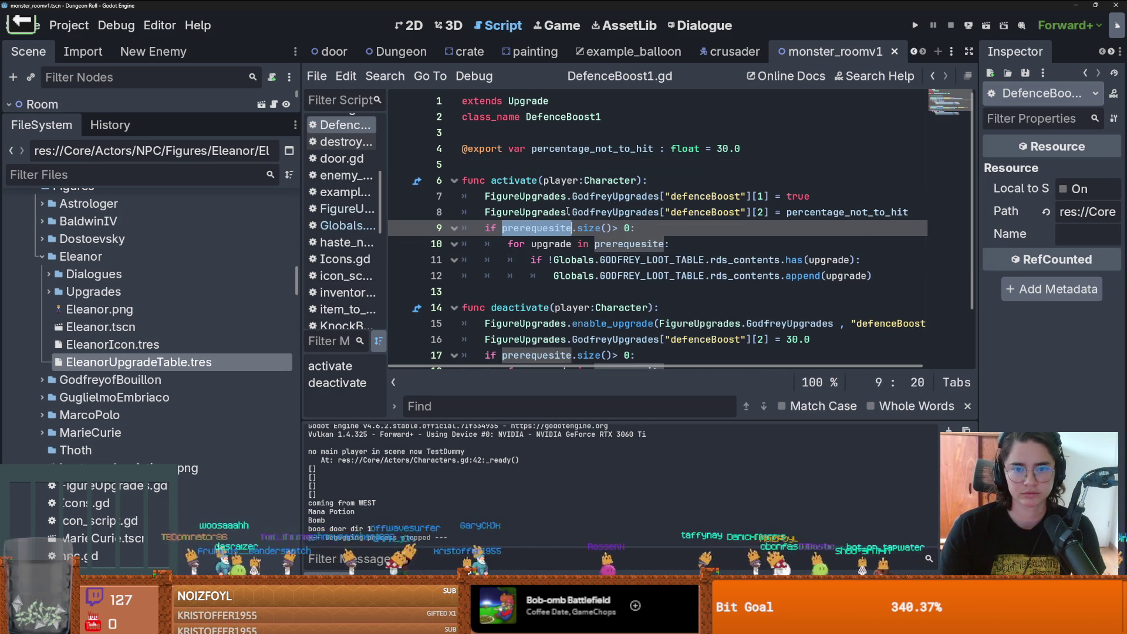
click(581, 196)
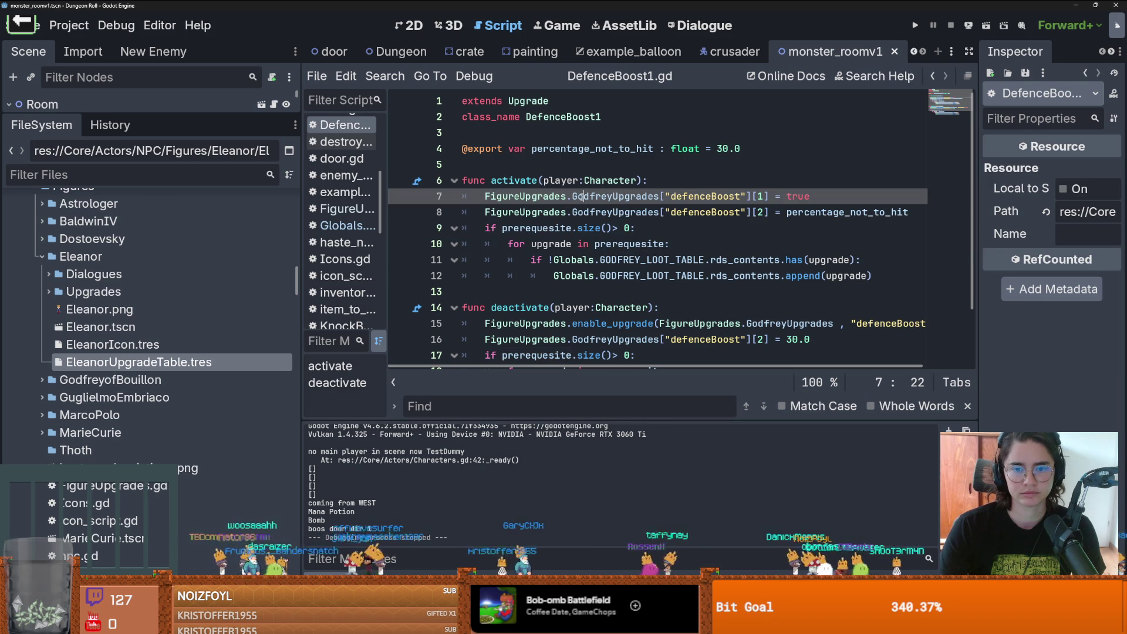
click(540, 237)
click(653, 229)
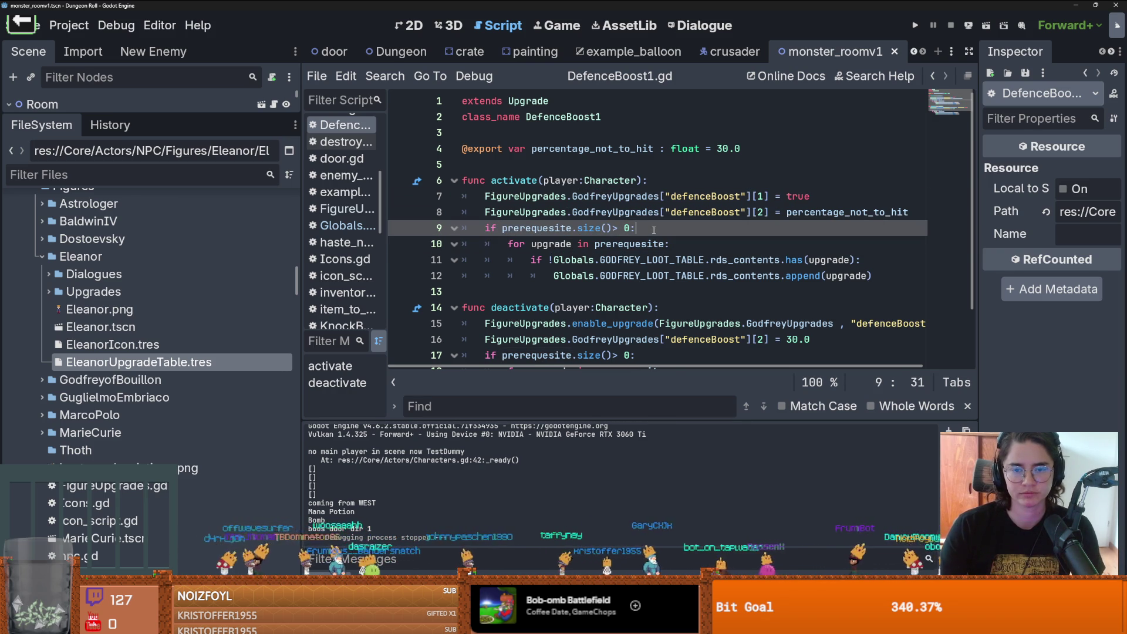
Check the prerequisite property documentation, then insert a blank line before the if on line 9
drag(657, 228, 484, 226)
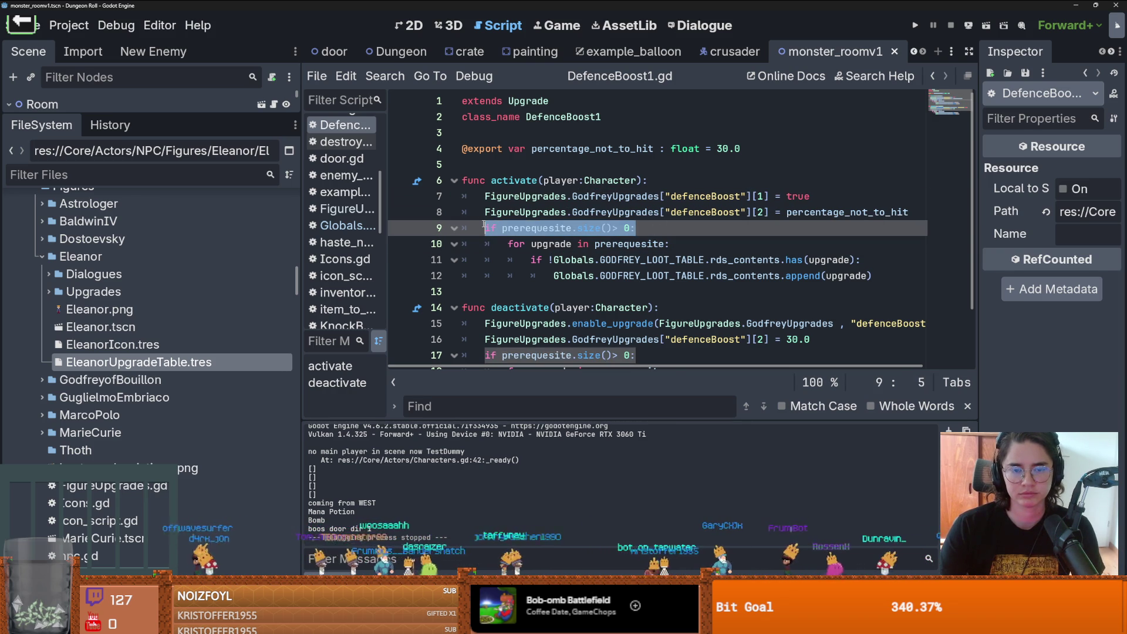
click(547, 227)
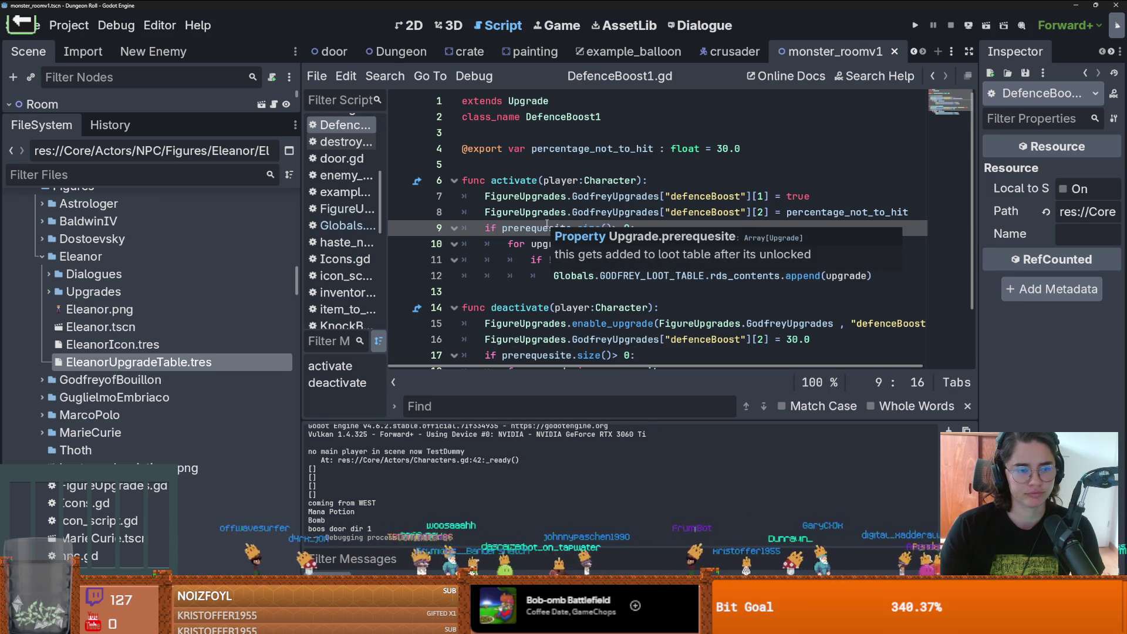
key(Left)
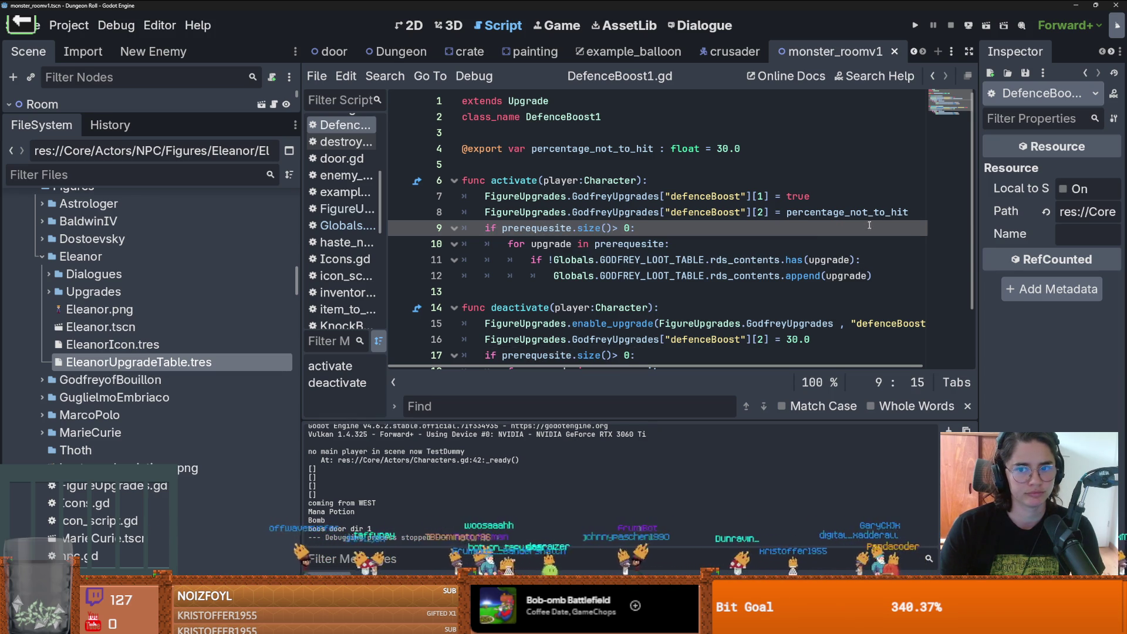
click(484, 228)
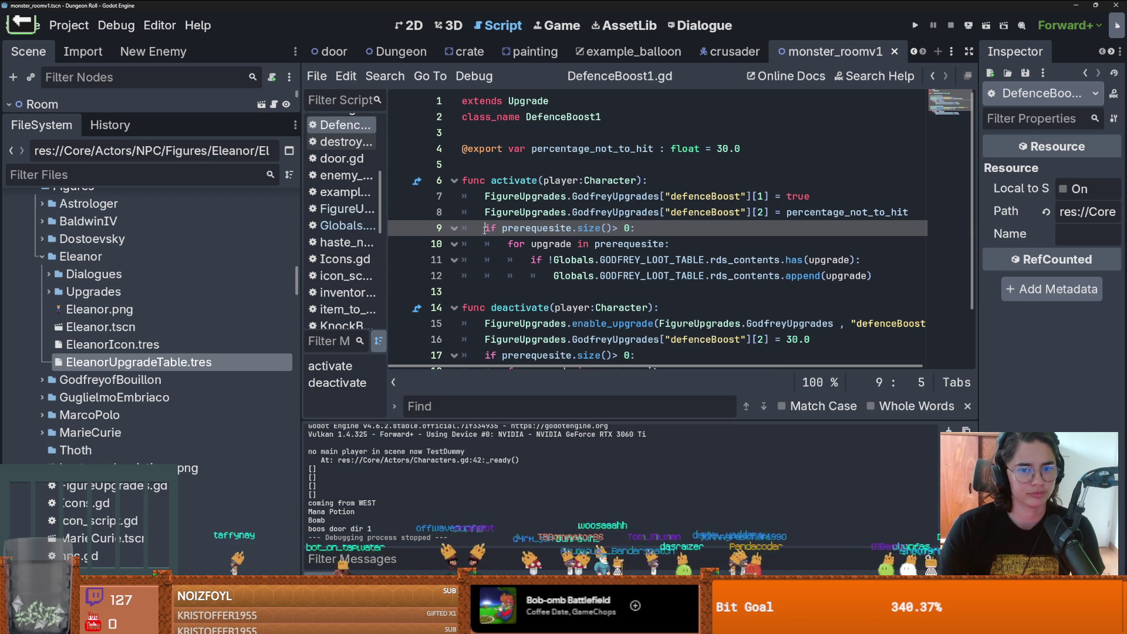
key(Return)
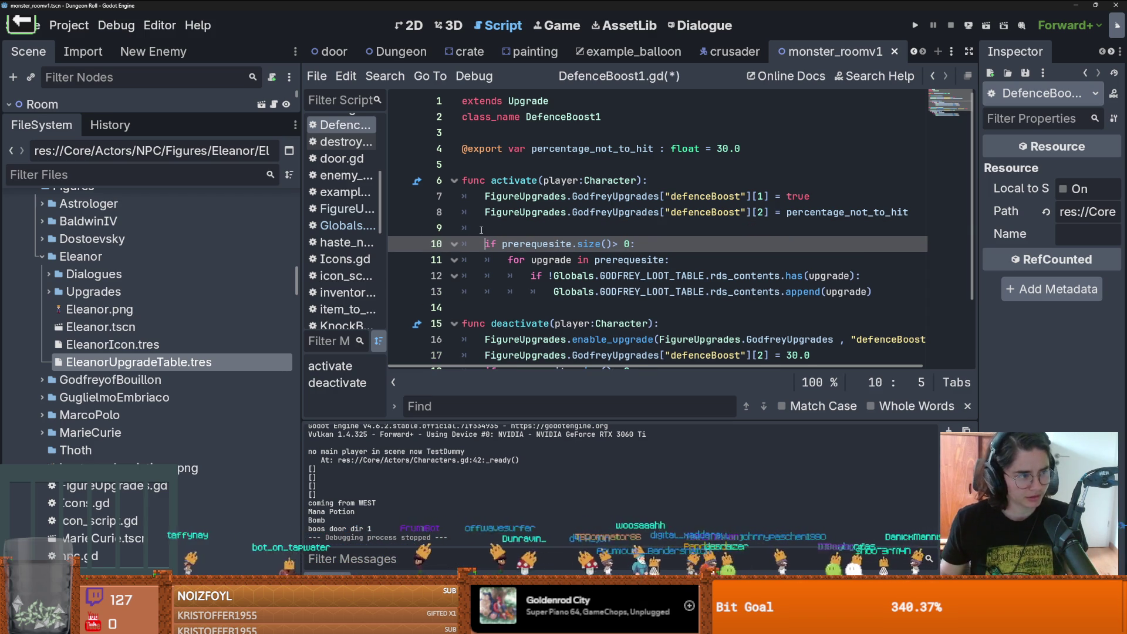